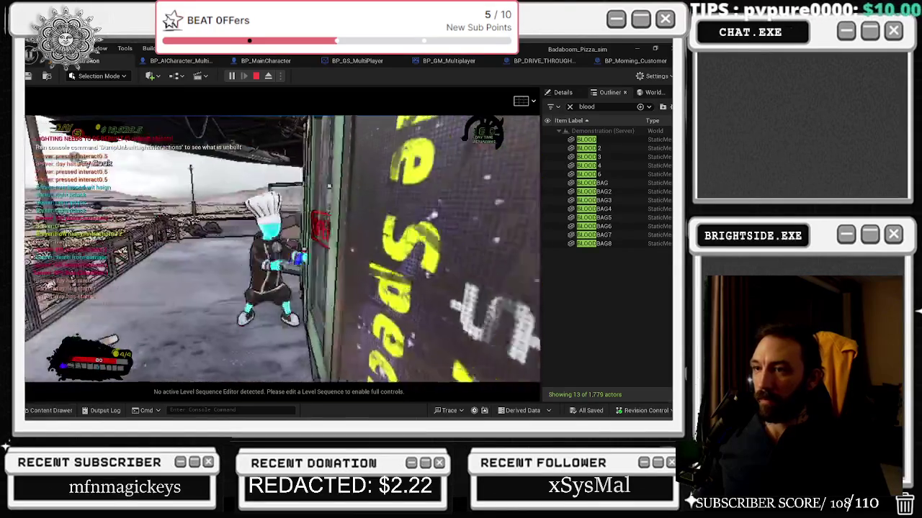
# - Walk the character down the road into the Burger & Pizza Joint and capture the mouse in the game view
pyautogui.press('w')
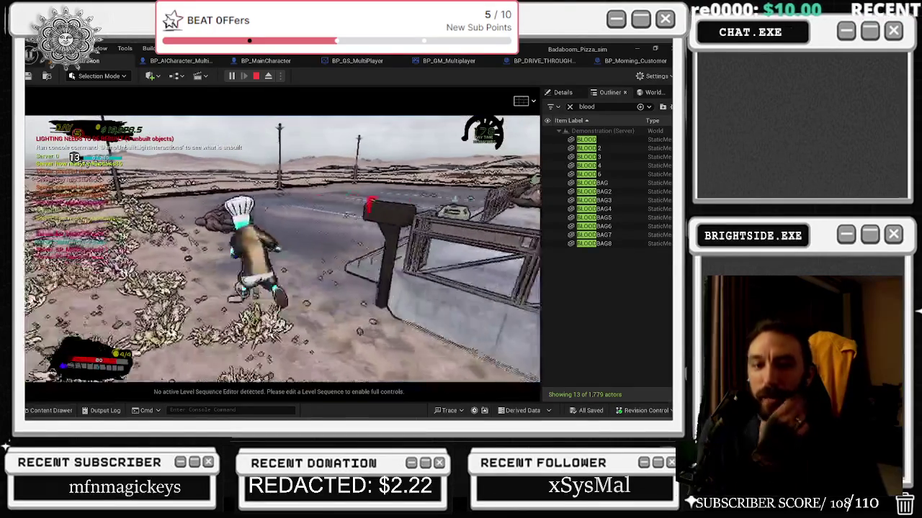
pyautogui.press('w')
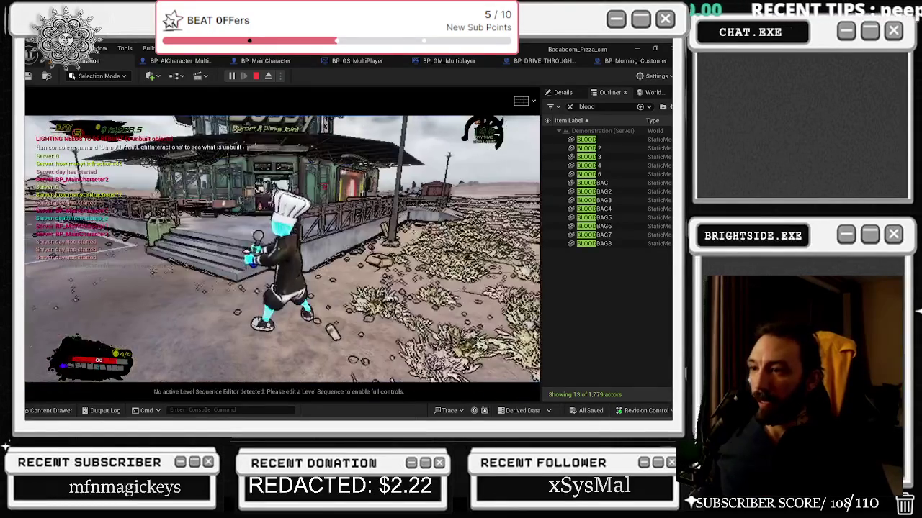
pyautogui.hotkey('alt', 'Tab')
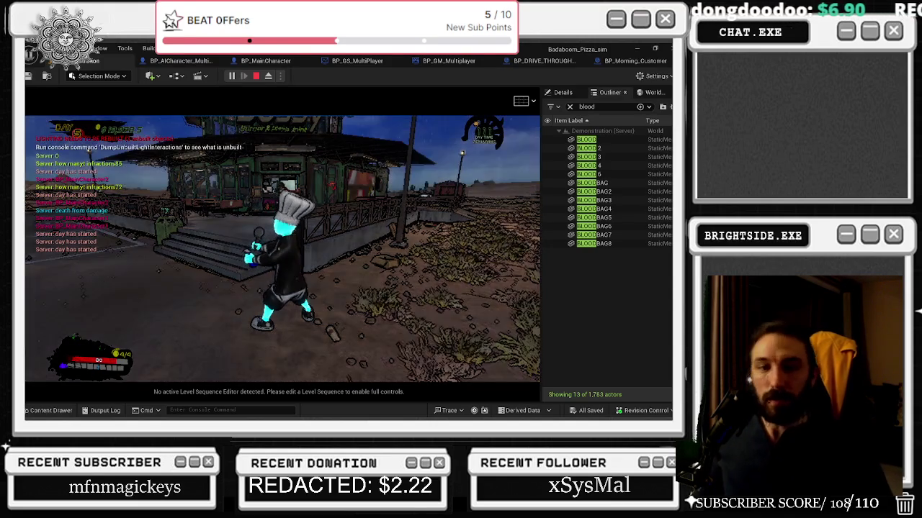
pyautogui.click(312, 207)
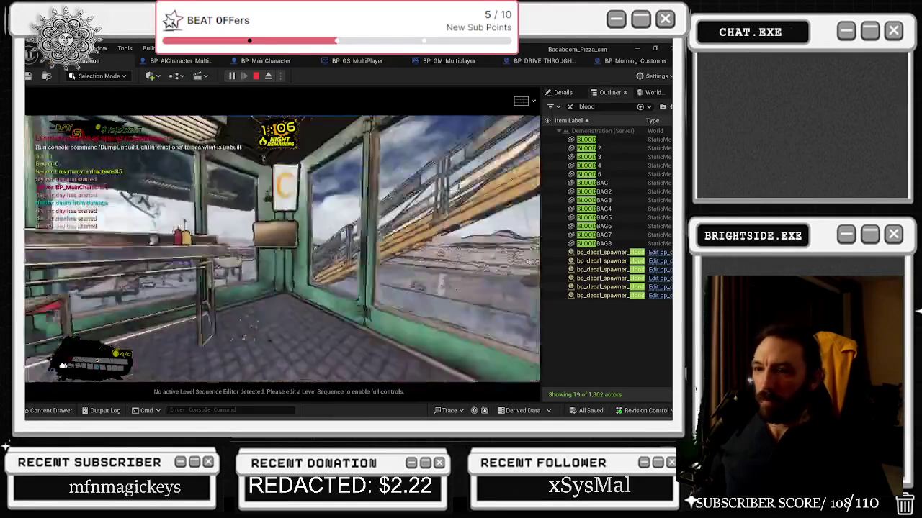
# - Buy the player's health back for 100 from the in-game store and resume play
pyautogui.press('e')
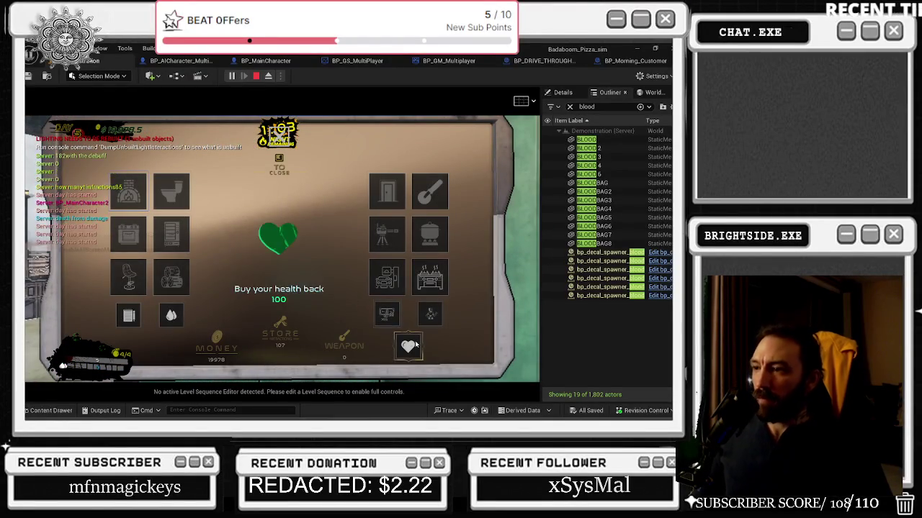
pyautogui.click(415, 342)
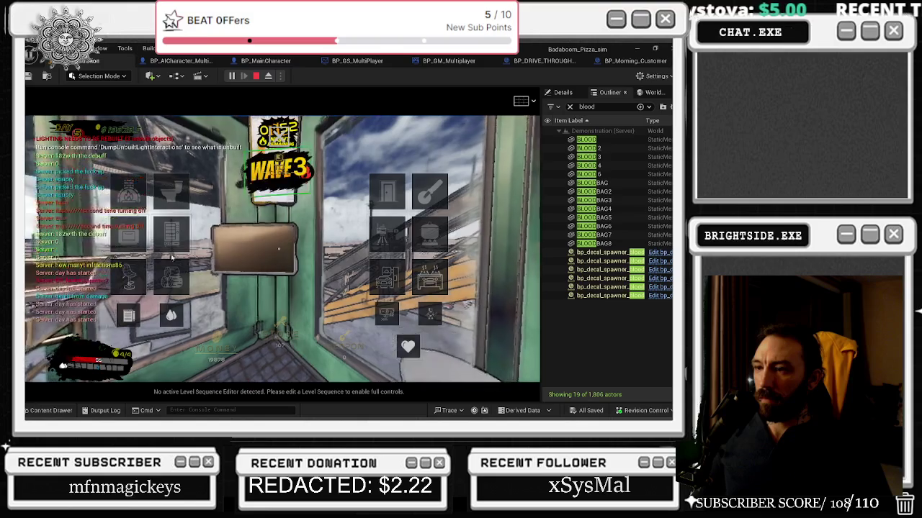
pyautogui.click(394, 345)
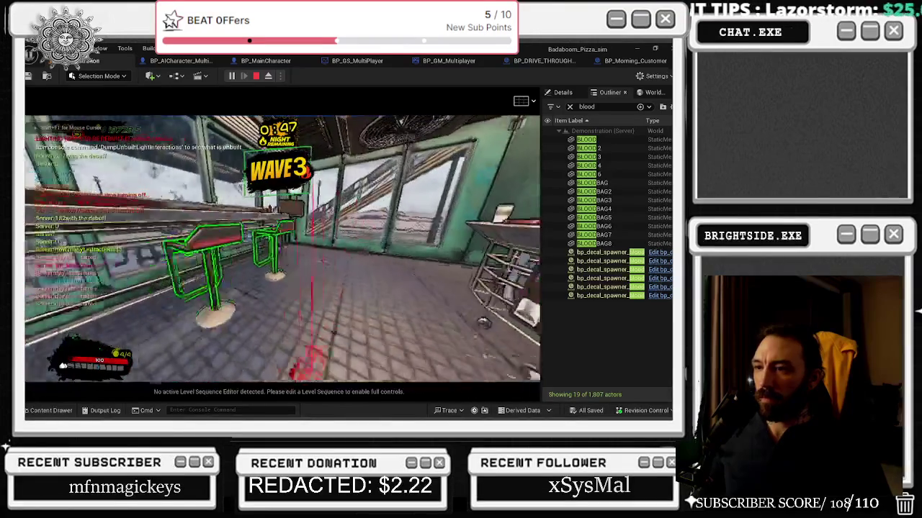
# - Equip the spray bottle and keep playing until the character dies
pyautogui.press('Tab')
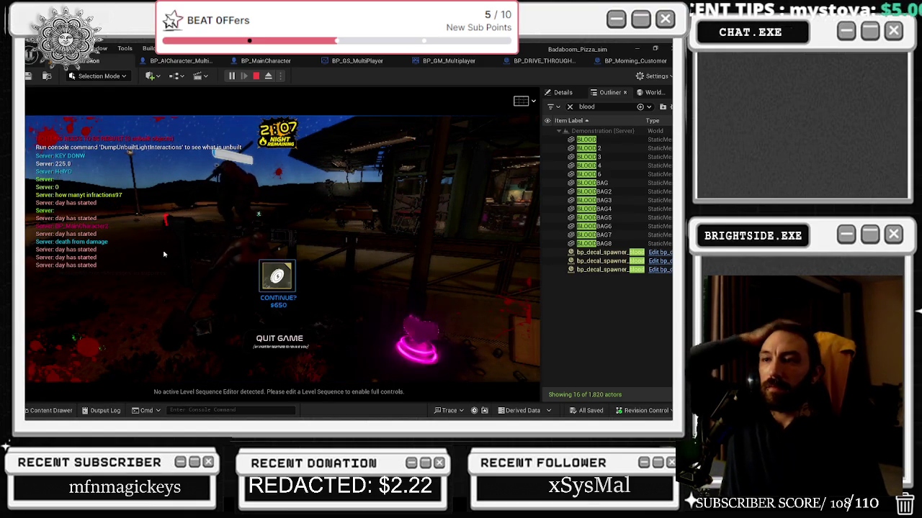
# - Stop the play-in-editor session with Esc to review the vending-machine blueprint
pyautogui.press('Escape')
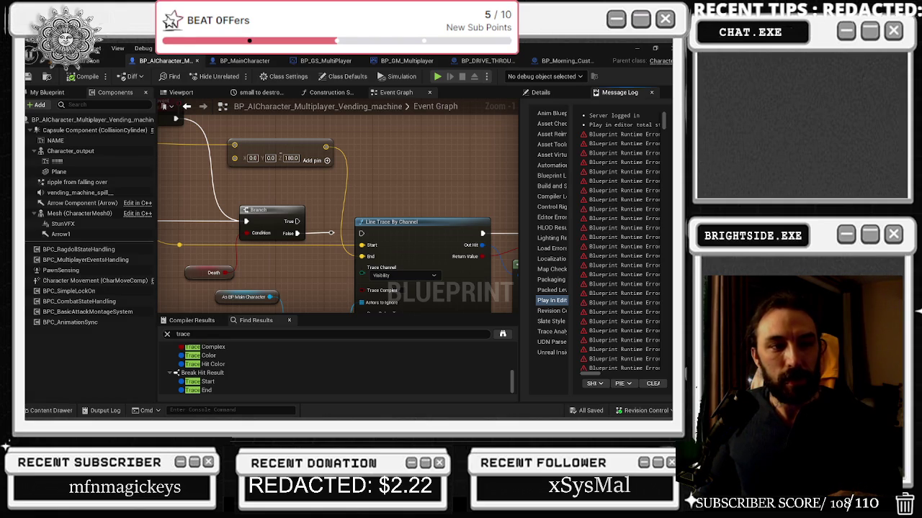
# - Show and then dismiss the hidden Windows system tray icons
pyautogui.moveTo(645, 412)
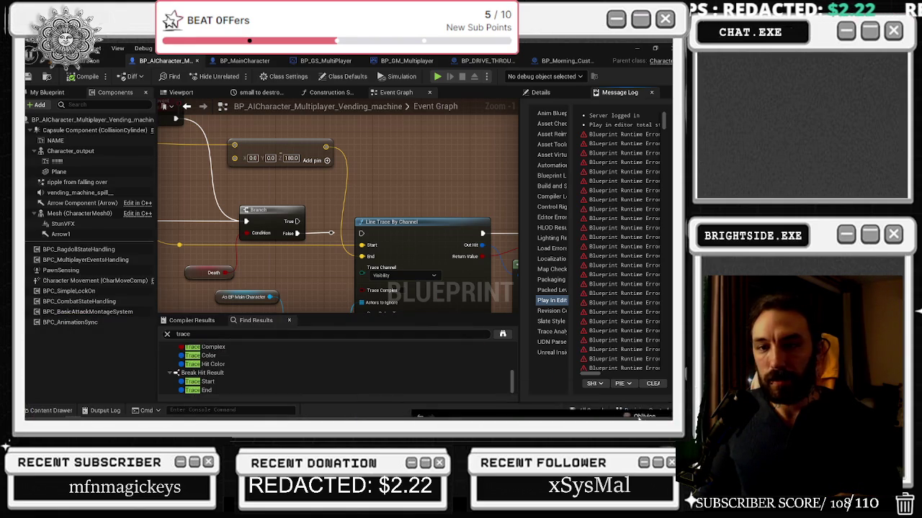
pyautogui.click(617, 411)
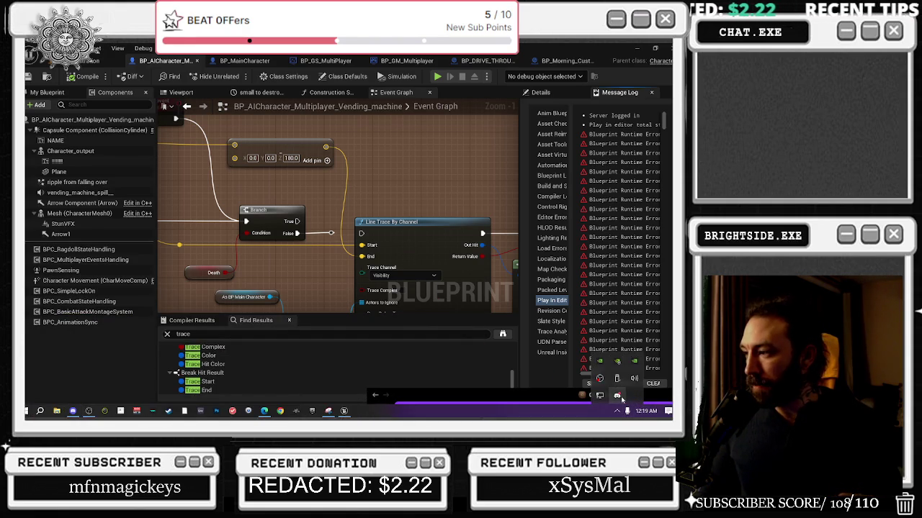
pyautogui.click(351, 377)
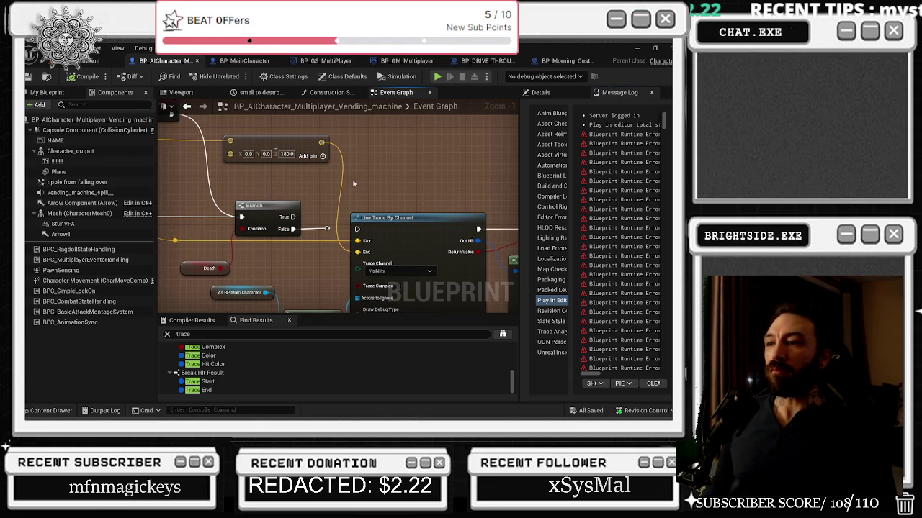
# - Route Branch False into Line Trace By Channel and remove the Break Vector, compare and != nodes
pyautogui.moveTo(326, 229); pyautogui.dragTo(355, 230)
pyautogui.moveTo(351, 139)
pyautogui.mouseDown()
pyautogui.moveTo(351, 164)
pyautogui.moveTo(242, 156)
pyautogui.mouseUp()
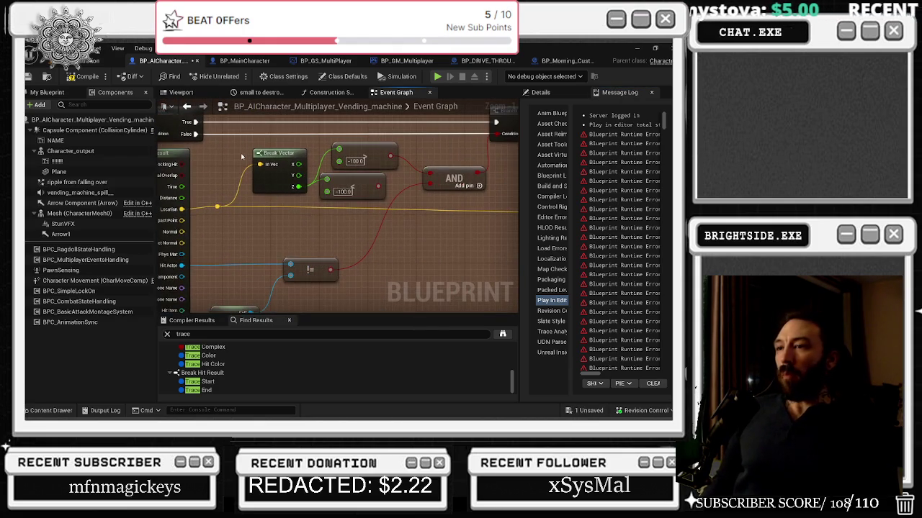
pyautogui.moveTo(400, 155)
pyautogui.mouseDown()
pyautogui.moveTo(264, 181)
pyautogui.moveTo(420, 186)
pyautogui.mouseUp()
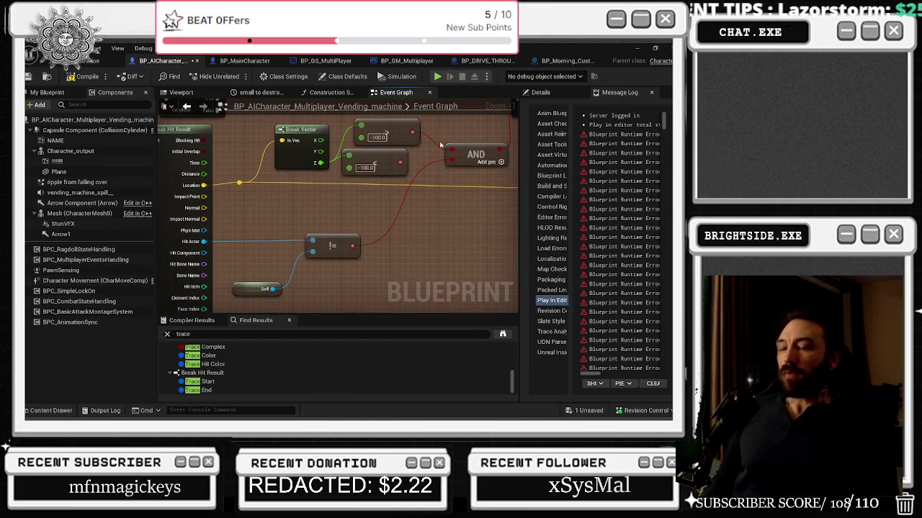
pyautogui.moveTo(258, 233); pyautogui.dragTo(344, 292)
pyautogui.moveTo(333, 246); pyautogui.dragTo(395, 246)
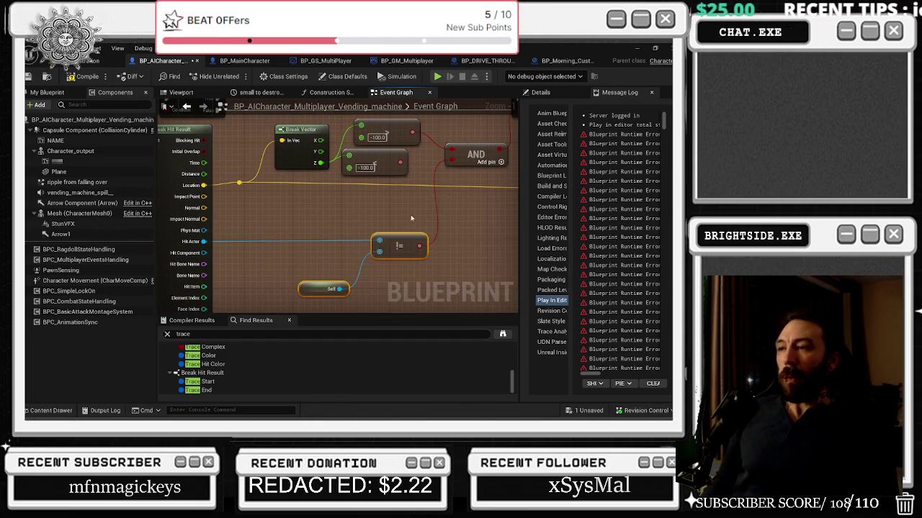
pyautogui.moveTo(410, 215); pyautogui.dragTo(407, 225)
pyautogui.moveTo(284, 133); pyautogui.dragTo(385, 179)
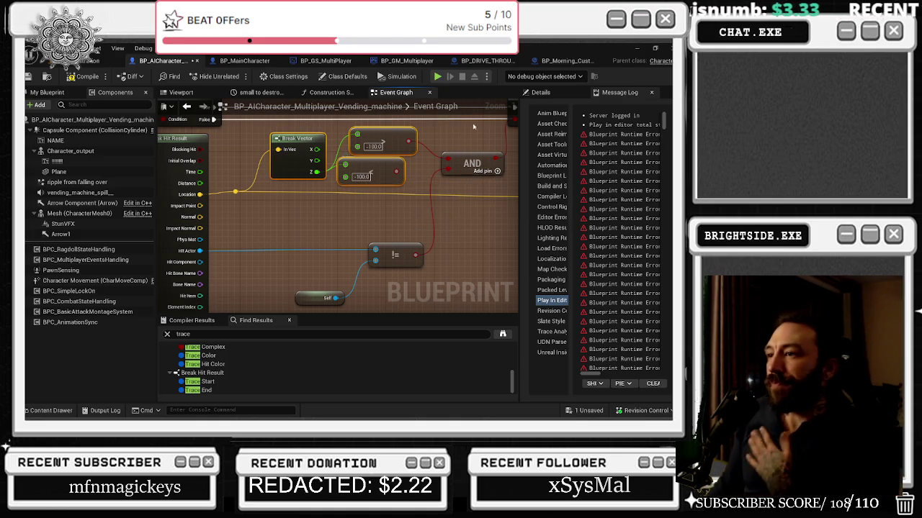
pyautogui.hotkey('ctrl', 'z')
pyautogui.moveTo(432, 209)
pyautogui.mouseDown()
pyautogui.moveTo(252, 230)
pyautogui.moveTo(484, 208)
pyautogui.moveTo(437, 298)
pyautogui.moveTo(436, 283)
pyautogui.moveTo(515, 251)
pyautogui.moveTo(268, 197)
pyautogui.mouseUp()
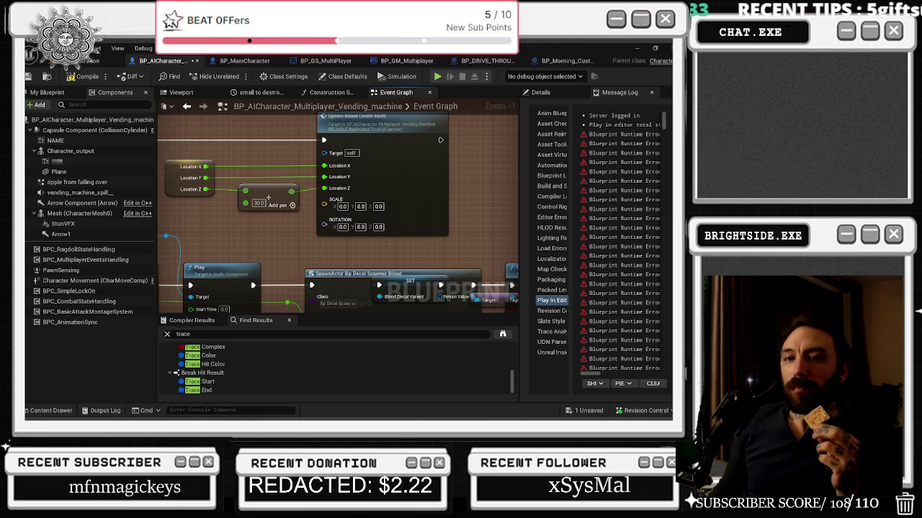
pyautogui.scroll(-1, 376, 113)
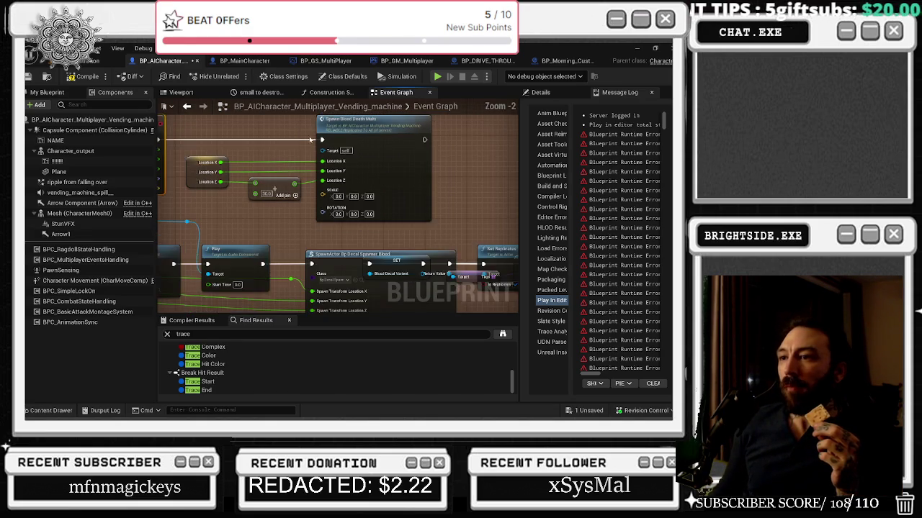
# - Tidy the Location X/Y/Z, Add and Vending Machine Spill nodes around the Branch
pyautogui.click(285, 227)
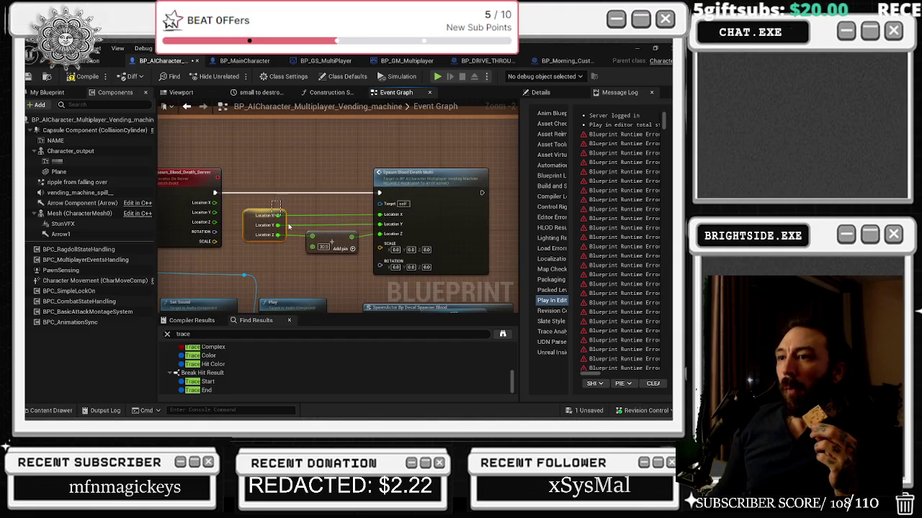
pyautogui.click(341, 236)
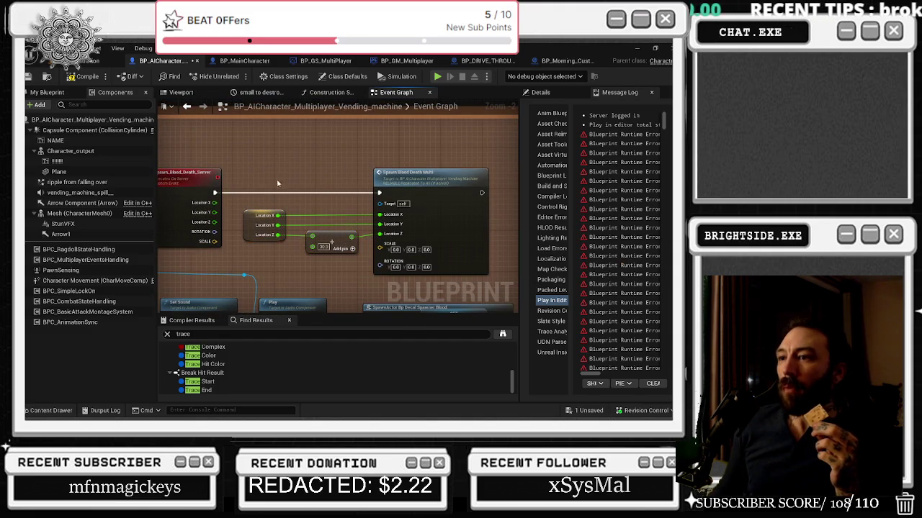
pyautogui.moveTo(267, 208); pyautogui.dragTo(294, 110)
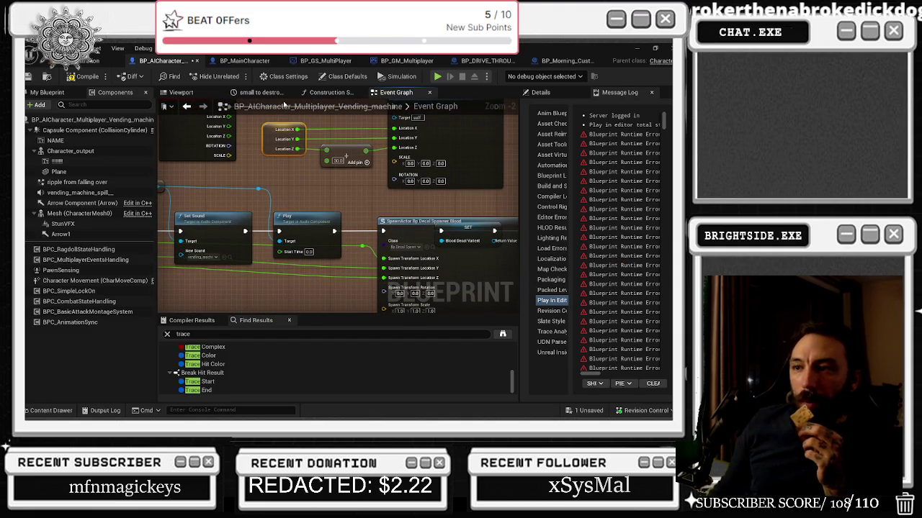
pyautogui.moveTo(265, 180); pyautogui.dragTo(353, 182)
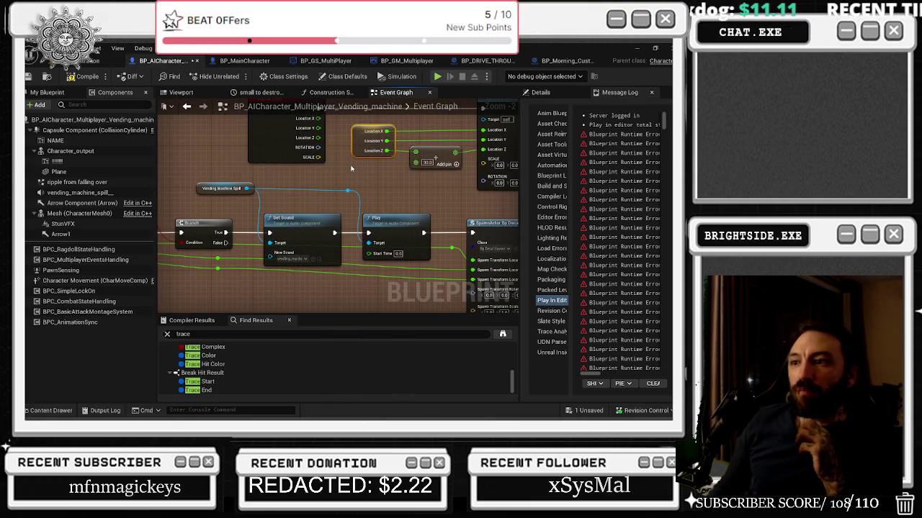
pyautogui.moveTo(309, 214); pyautogui.dragTo(424, 205)
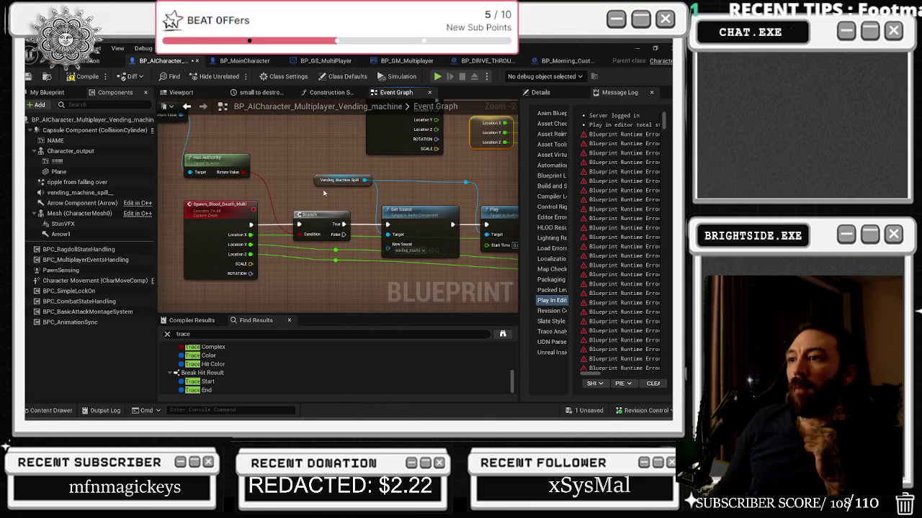
pyautogui.moveTo(316, 185); pyautogui.dragTo(295, 186)
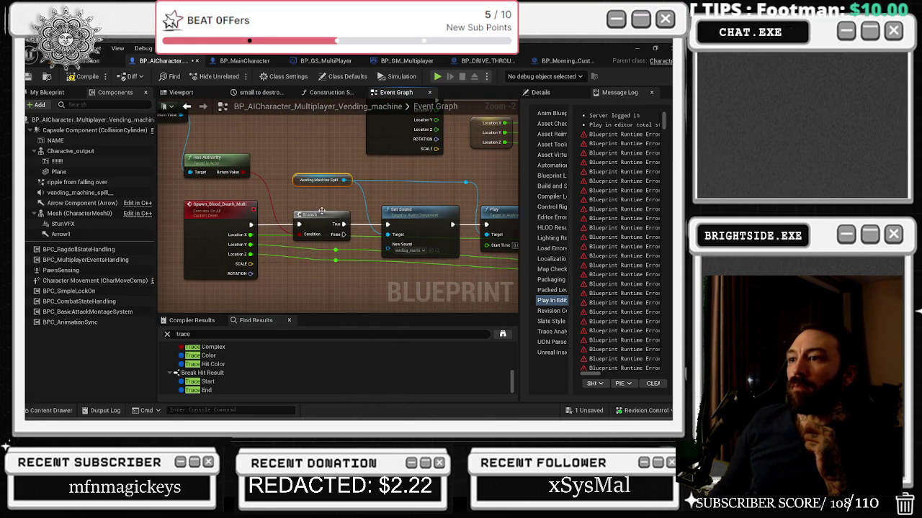
pyautogui.moveTo(318, 243)
pyautogui.mouseDown()
pyautogui.moveTo(341, 277)
pyautogui.moveTo(311, 263)
pyautogui.moveTo(278, 268)
pyautogui.mouseUp()
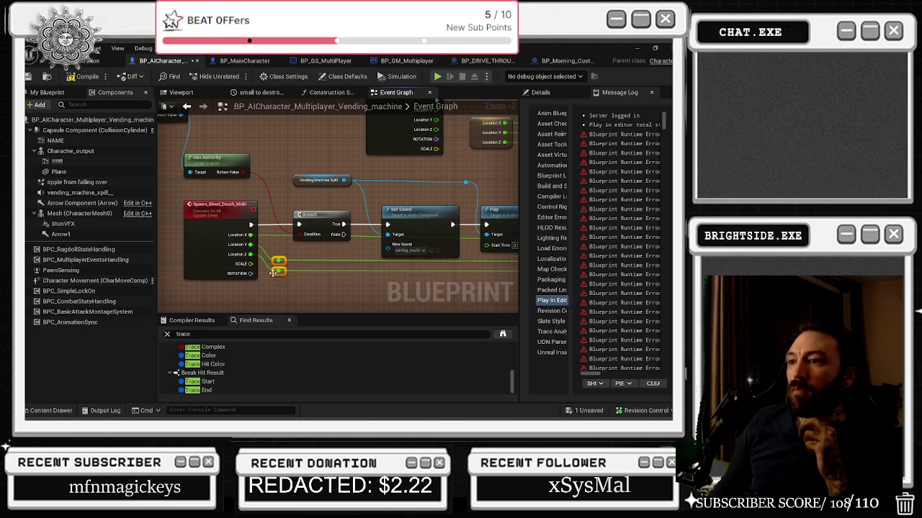
# - Pan past Has Authority, Set Sound and Play to the SpawnActor Bp Decal Spawner Blood node
pyautogui.moveTo(193, 257)
pyautogui.mouseDown()
pyautogui.moveTo(154, 250)
pyautogui.moveTo(306, 285)
pyautogui.mouseUp()
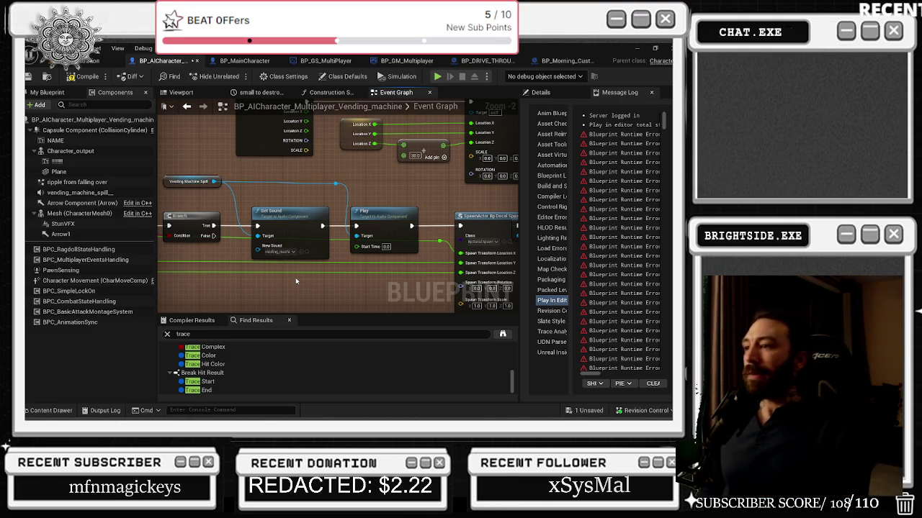
pyautogui.moveTo(324, 182)
pyautogui.mouseDown()
pyautogui.moveTo(409, 192)
pyautogui.moveTo(486, 222)
pyautogui.mouseUp()
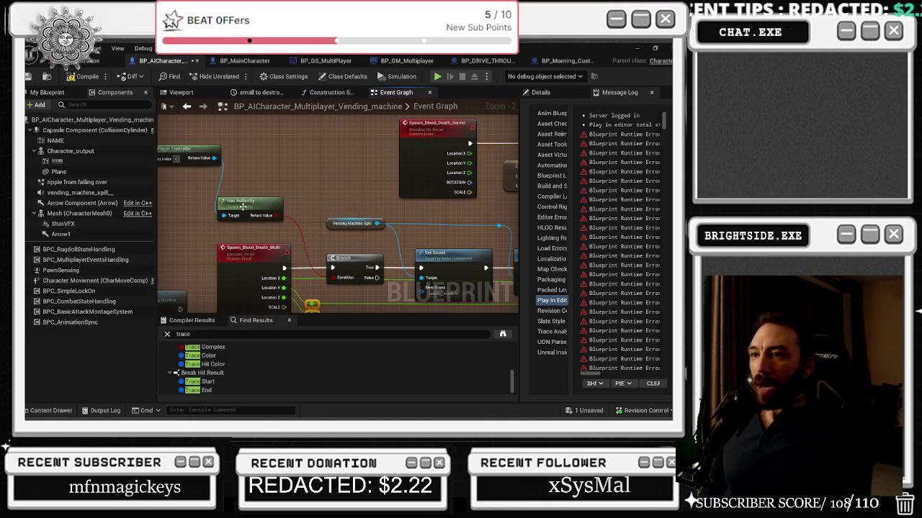
pyautogui.moveTo(269, 177); pyautogui.dragTo(364, 212)
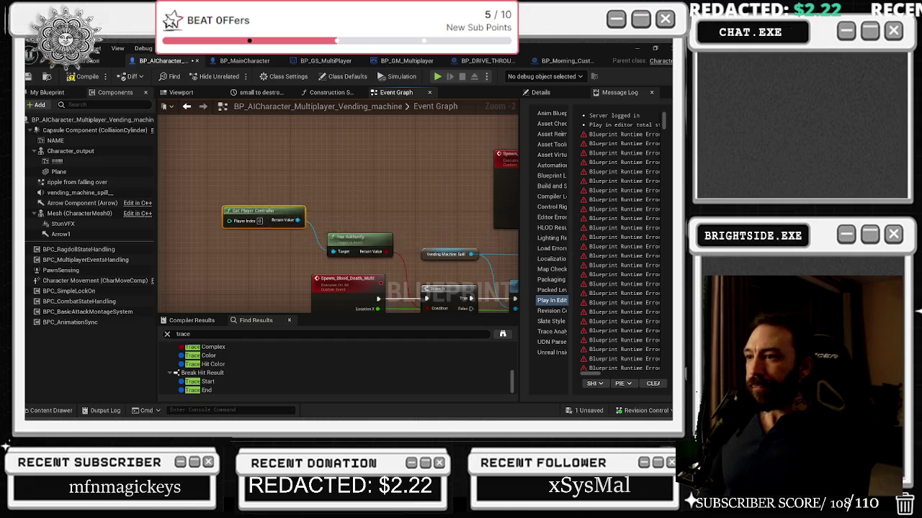
pyautogui.moveTo(472, 246); pyautogui.dragTo(273, 186)
pyautogui.moveTo(333, 193); pyautogui.dragTo(225, 168)
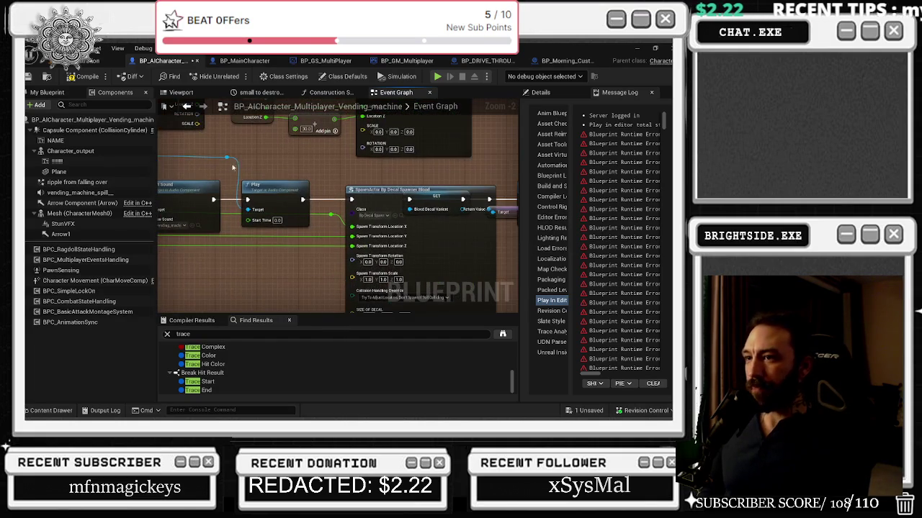
# - Set SpawnActor Bp Decal Spawner Blood's collision handling to Always Spawn, Ignore Collisions
pyautogui.moveTo(418, 232); pyautogui.dragTo(306, 189)
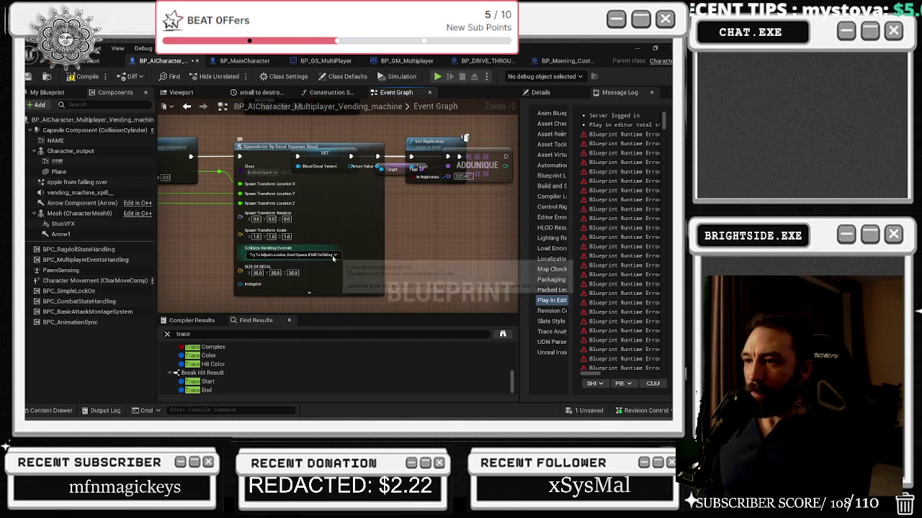
pyautogui.moveTo(345, 259); pyautogui.dragTo(338, 259)
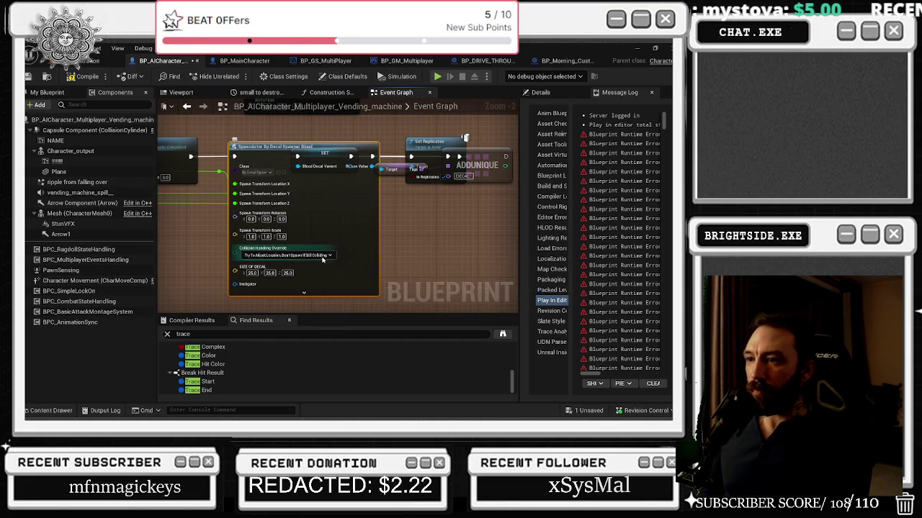
pyautogui.click(322, 256)
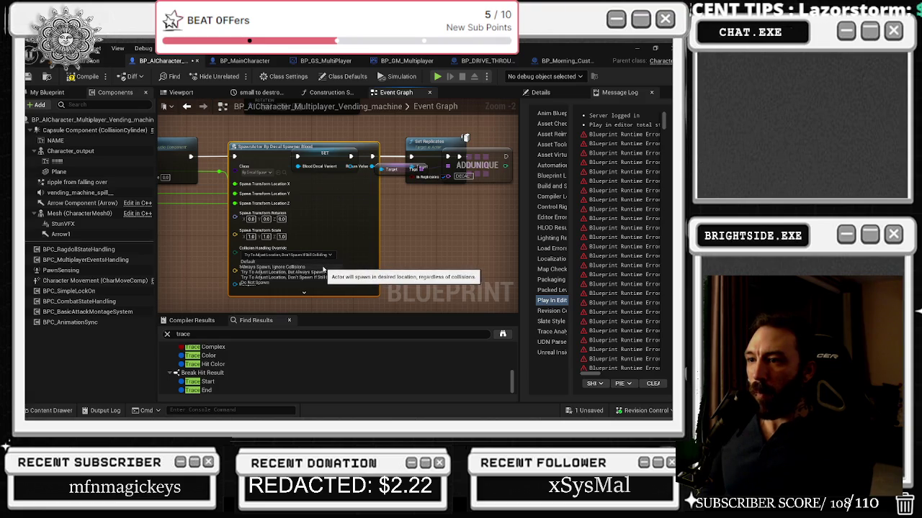
pyautogui.click(324, 270)
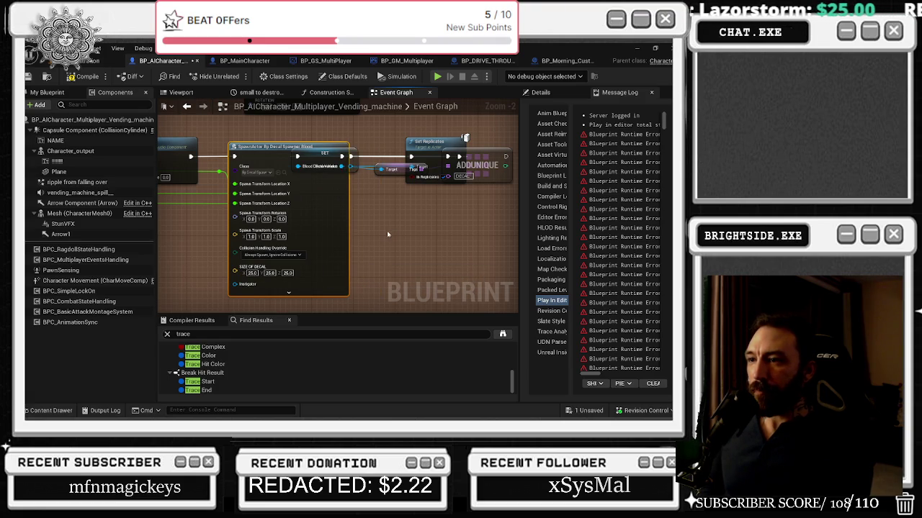
# - Shift the SET and Set Replicates nodes to the right and compile the blueprint
pyautogui.moveTo(265, 181); pyautogui.dragTo(151, 226)
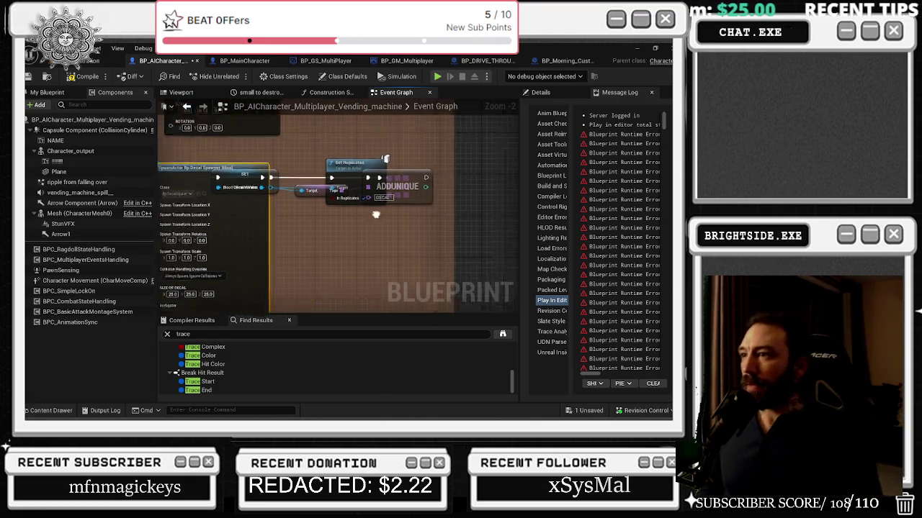
pyautogui.moveTo(389, 201); pyautogui.dragTo(507, 201)
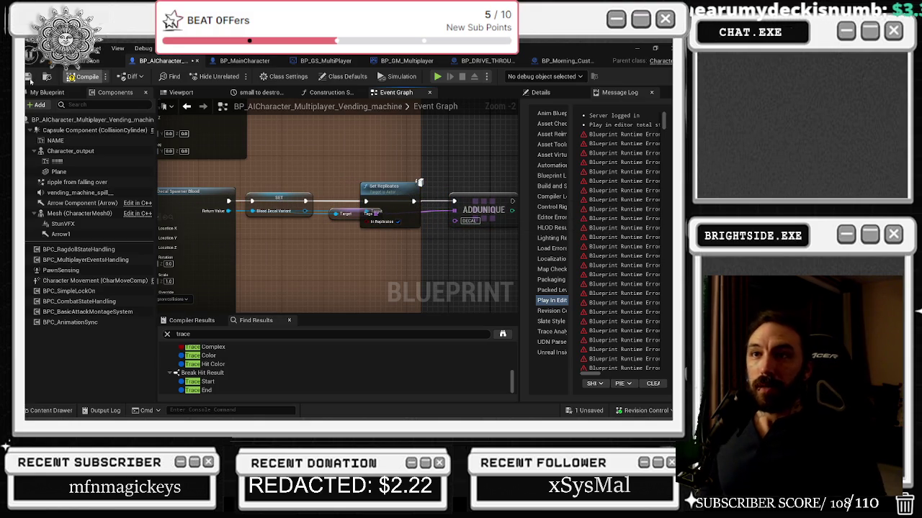
pyautogui.click(27, 76)
# - Start a play-in-editor test of the pizza level from the level viewport
pyautogui.click(86, 61)
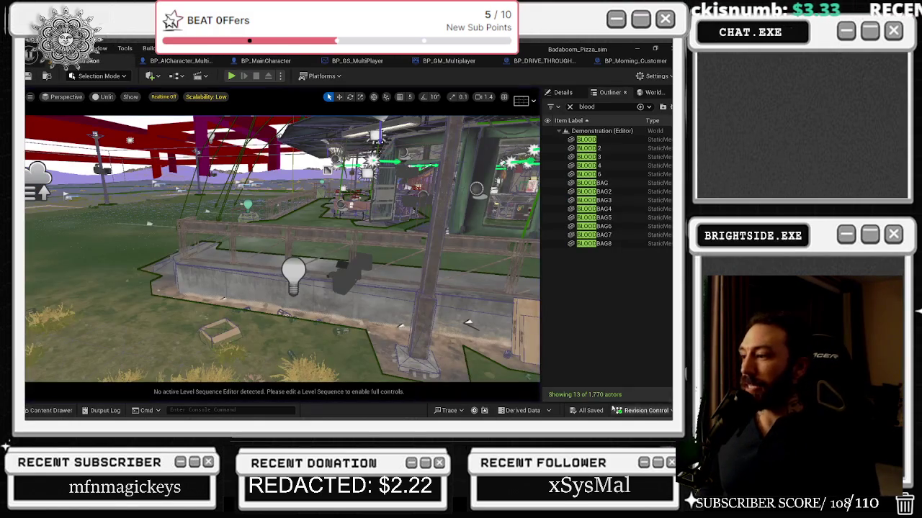
pyautogui.click(231, 76)
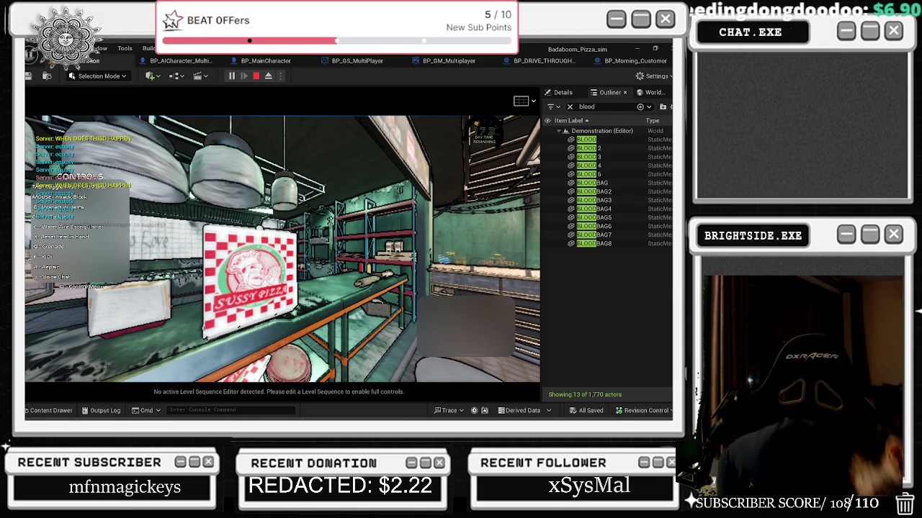
pyautogui.hotkey('alt', 'Tab')
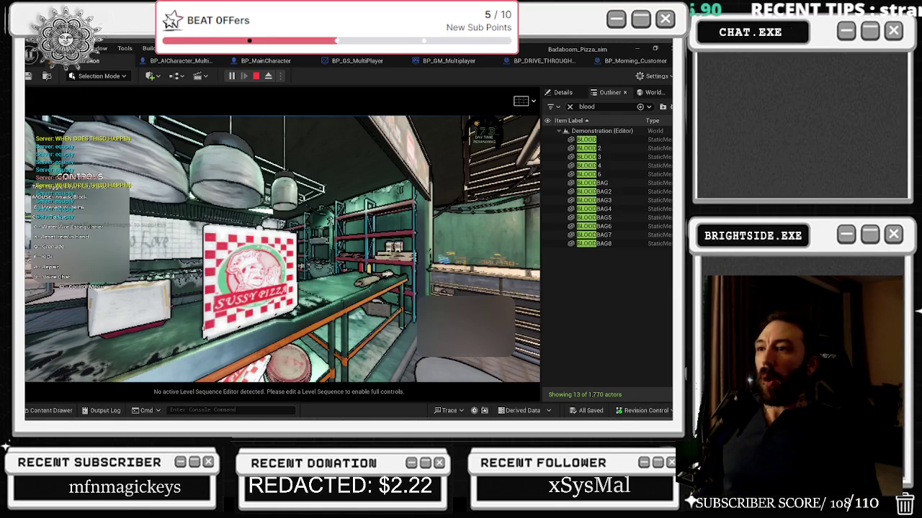
# - Send the crash report and restart the editor after it crashes
pyautogui.press('super+d')
pyautogui.rightClick(210, 260)
pyautogui.click(306, 168)
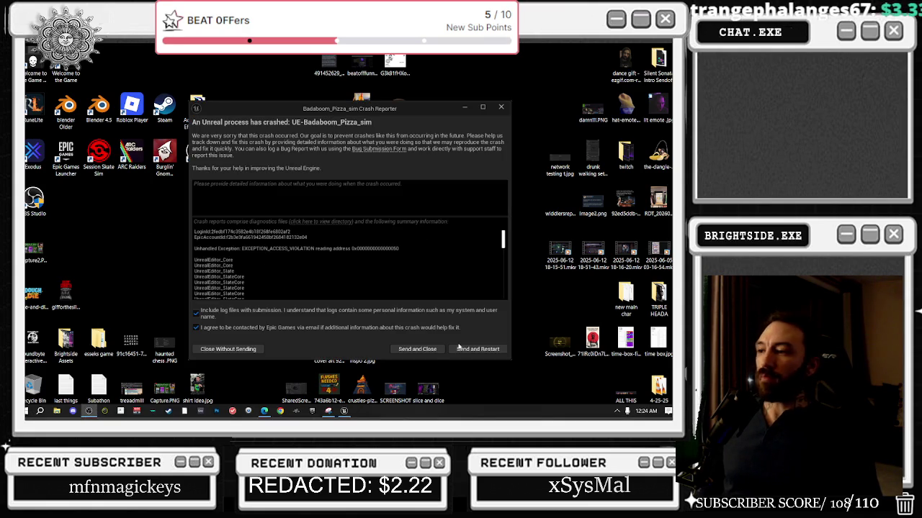
pyautogui.click(489, 356)
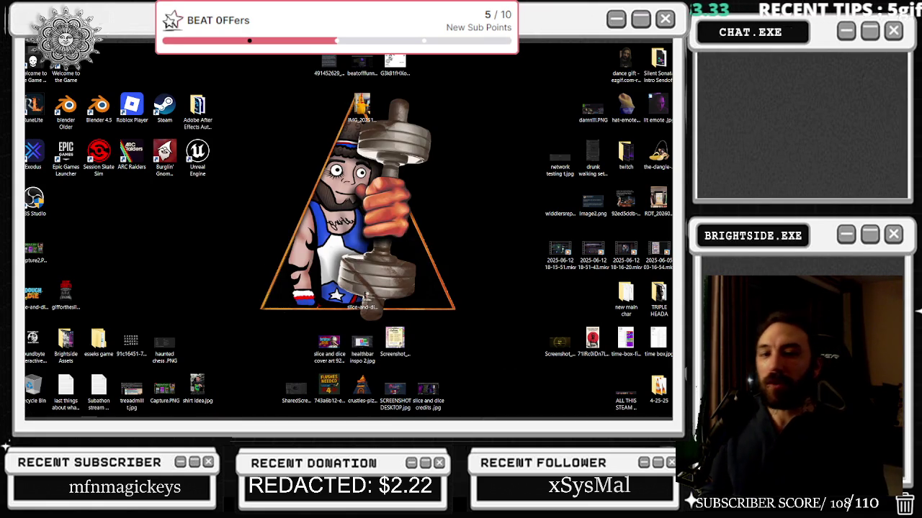
# - Bring the browser window playing YouTube to the front while the editor relaunches
pyautogui.hotkey('alt', 'Tab')
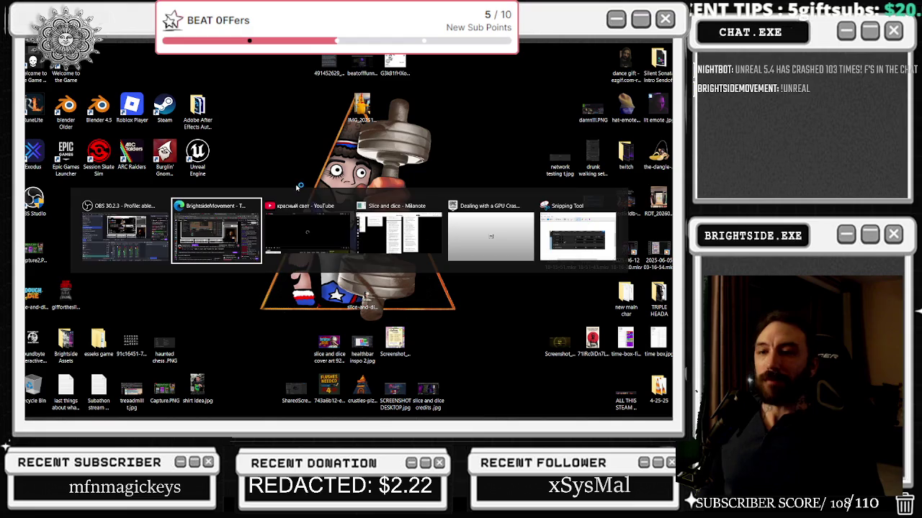
pyautogui.click(319, 220)
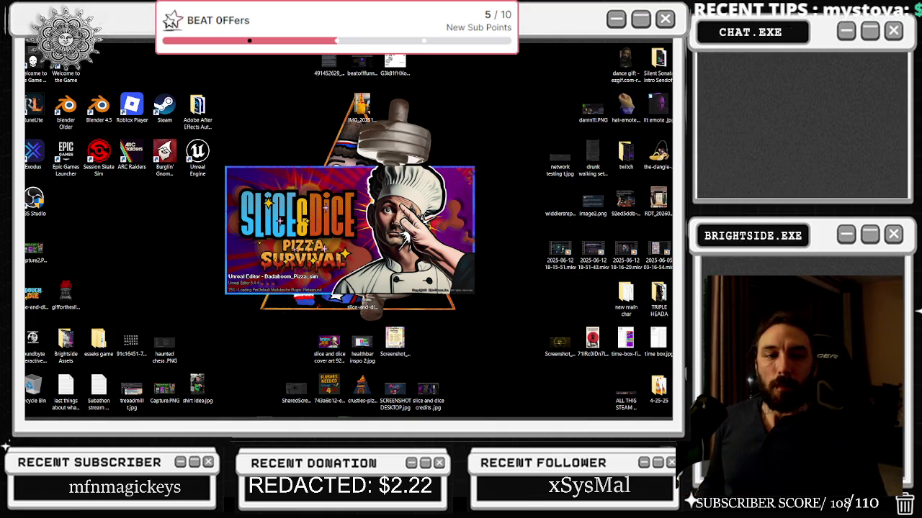
pyautogui.hotkey('alt', 'Tab')
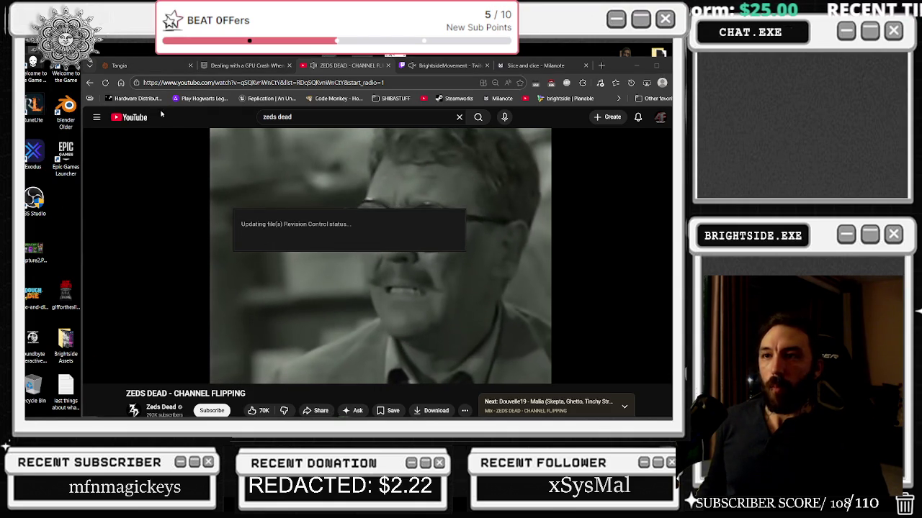
# - Close the Twitch tab, play Zeds Dead's CHANNEL FLIPPING, and return to the Unreal editor
pyautogui.click(487, 65)
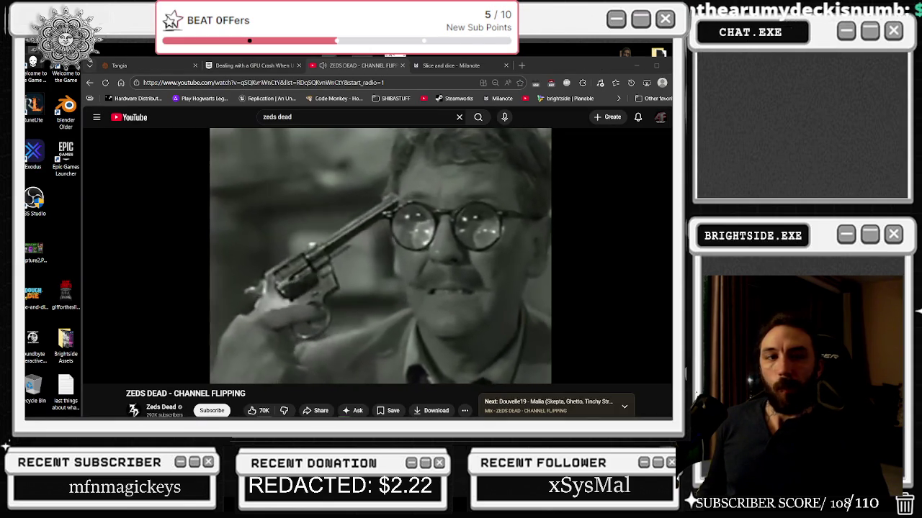
pyautogui.moveTo(182, 377)
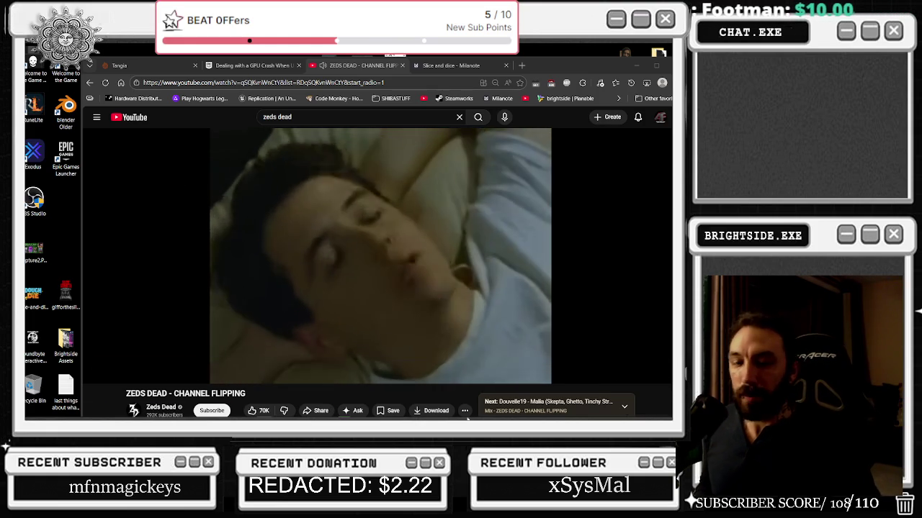
pyautogui.moveTo(333, 407)
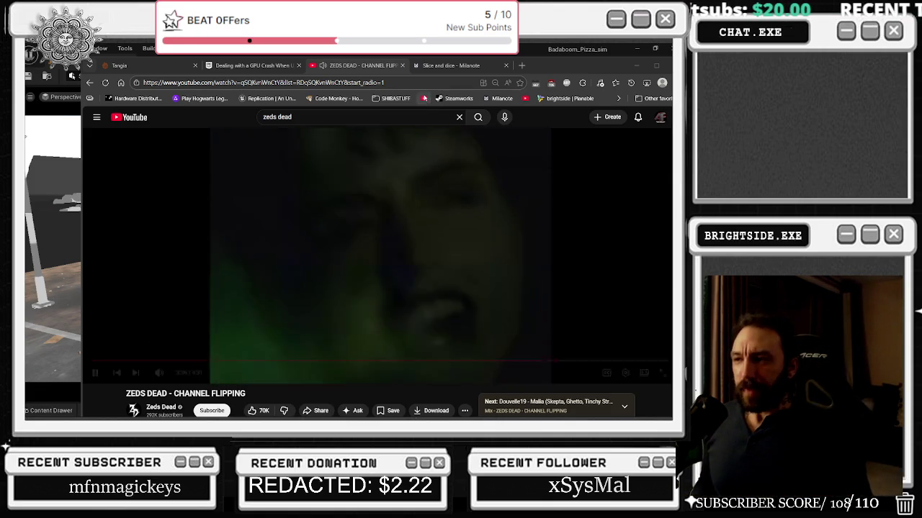
pyautogui.hotkey('alt', 'Tab')
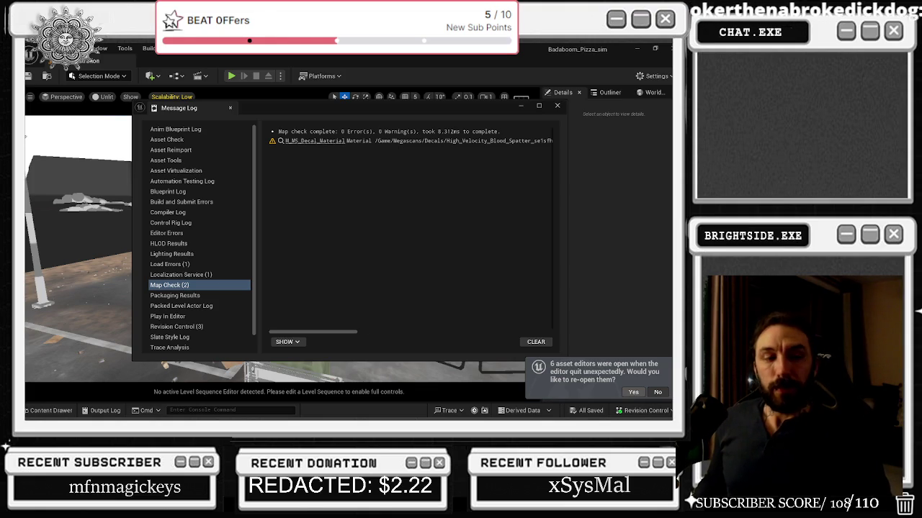
# - Accept the prompt to reopen the six asset editors from the crashed session
pyautogui.click(633, 391)
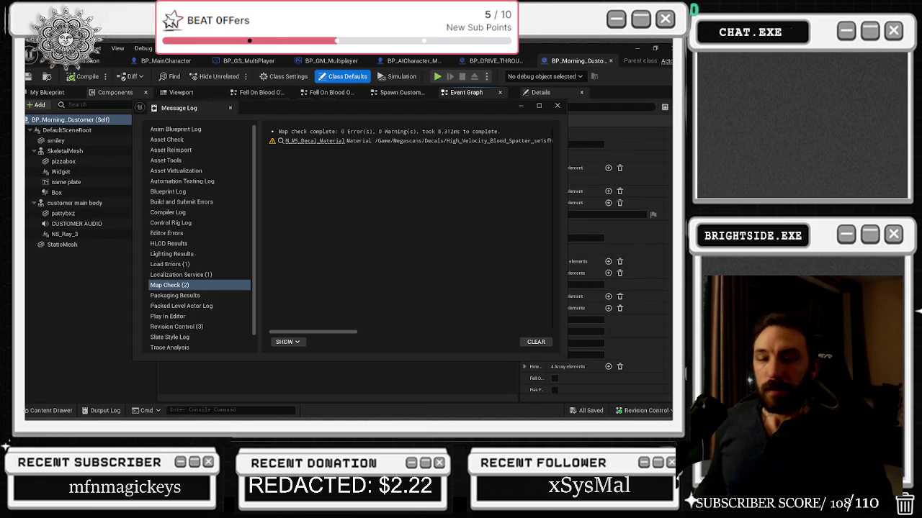
# - Dismiss the Message Log and zoom out of the BP_Morning_Customer graph
pyautogui.click(557, 106)
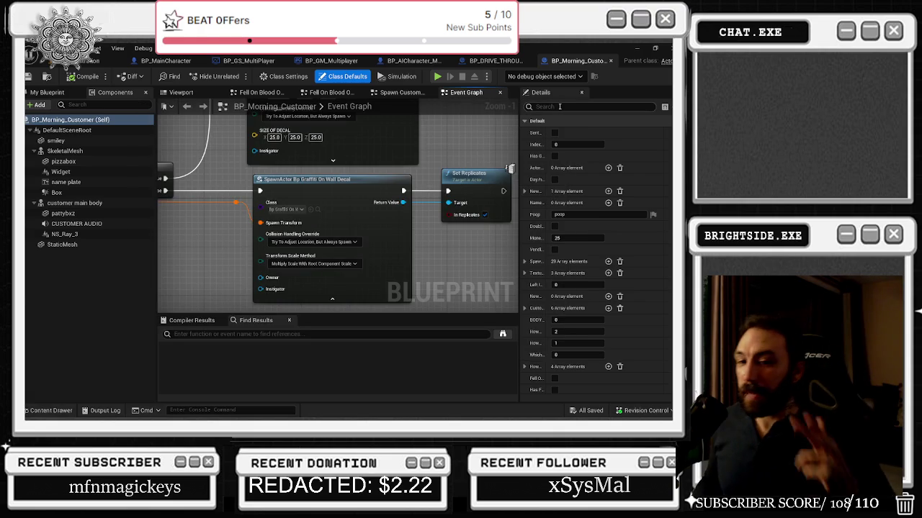
pyautogui.scroll(-2, 351, 181)
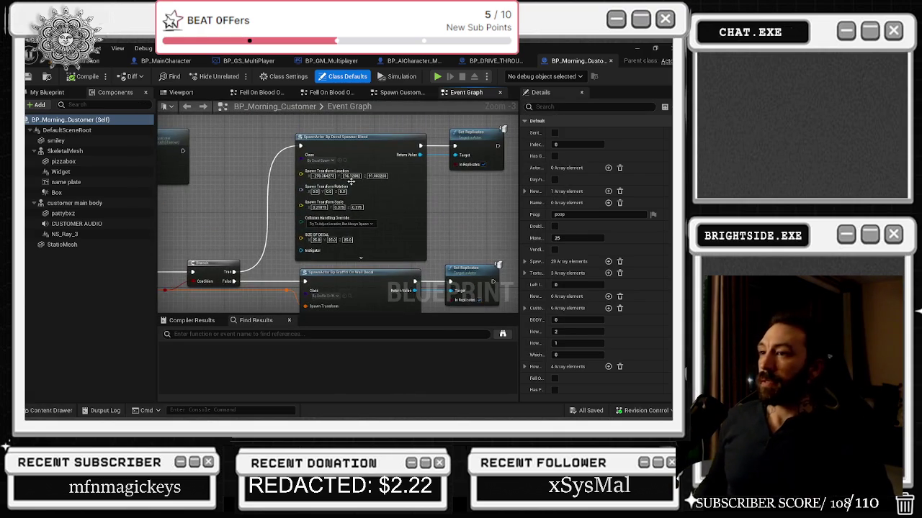
pyautogui.scroll(-1, 350, 182)
# - In the level view, turn on realtime rendering and fly the camera to the building's front
pyautogui.click(100, 60)
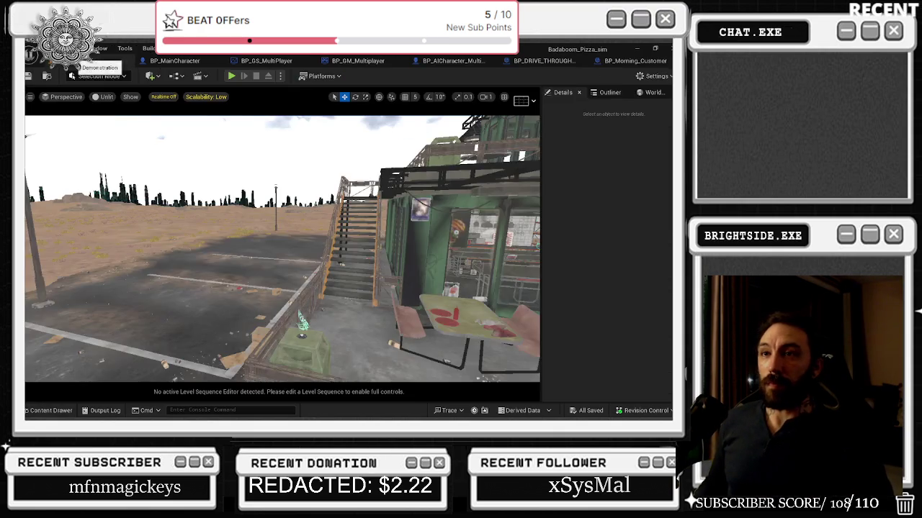
pyautogui.moveTo(281, 249); pyautogui.dragTo(389, 254)
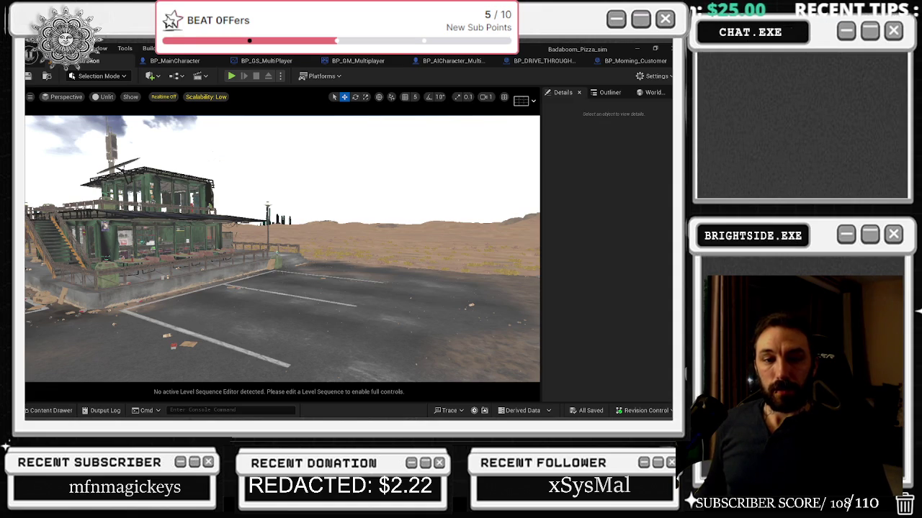
pyautogui.hotkey('ctrl', 'r')
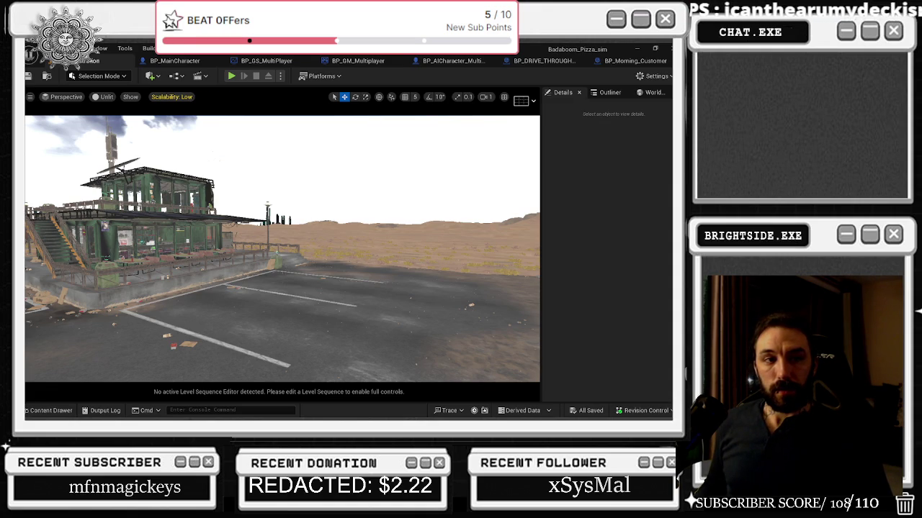
pyautogui.moveTo(127, 306)
pyautogui.mouseDown()
pyautogui.moveTo(281, 306)
pyautogui.moveTo(353, 292)
pyautogui.moveTo(274, 274)
pyautogui.mouseUp()
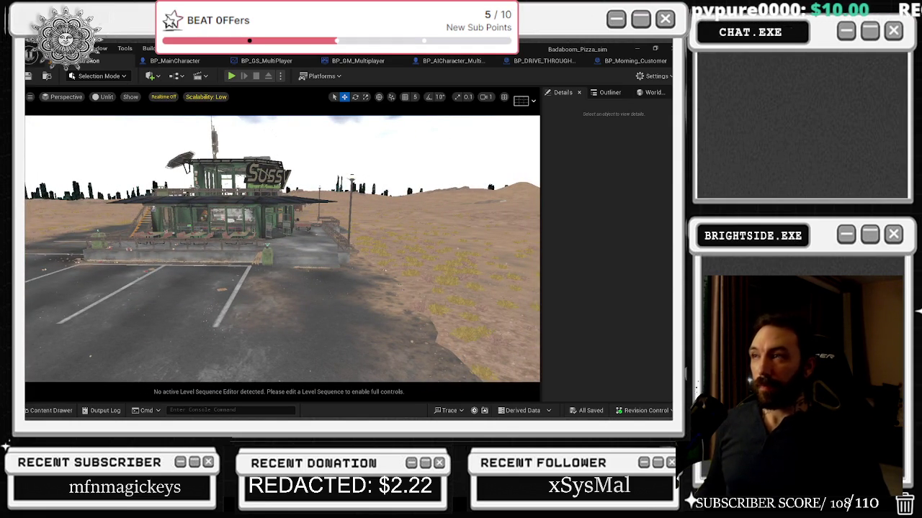
# - Look over the BP_Morning_Customer and drive-through customer graphs, then return to the level view
pyautogui.click(633, 62)
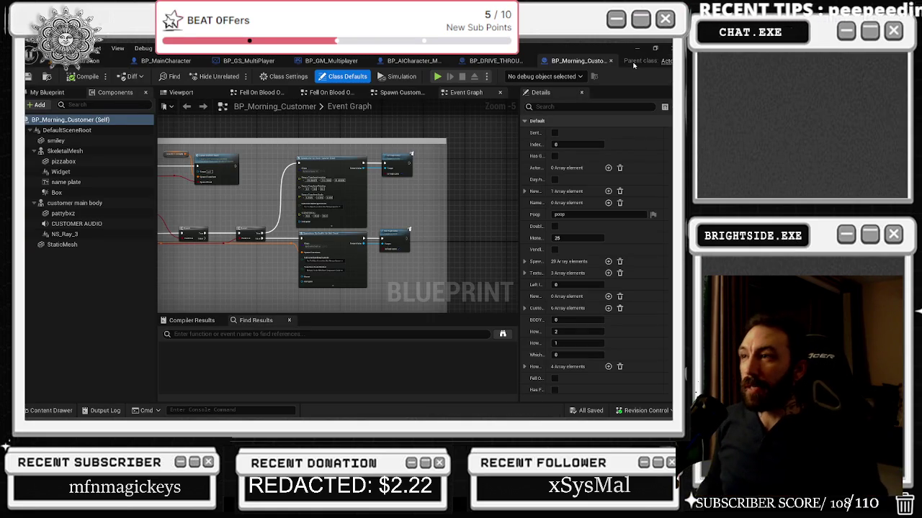
pyautogui.click(481, 63)
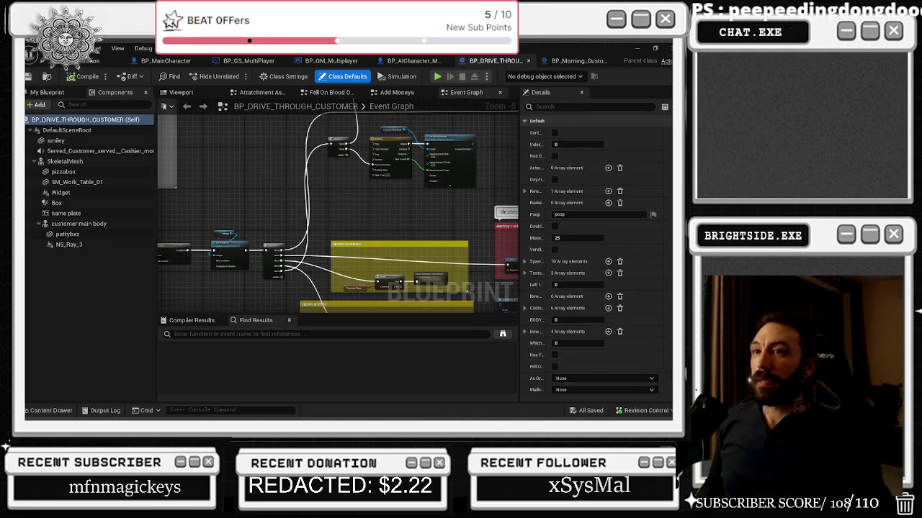
pyautogui.click(93, 61)
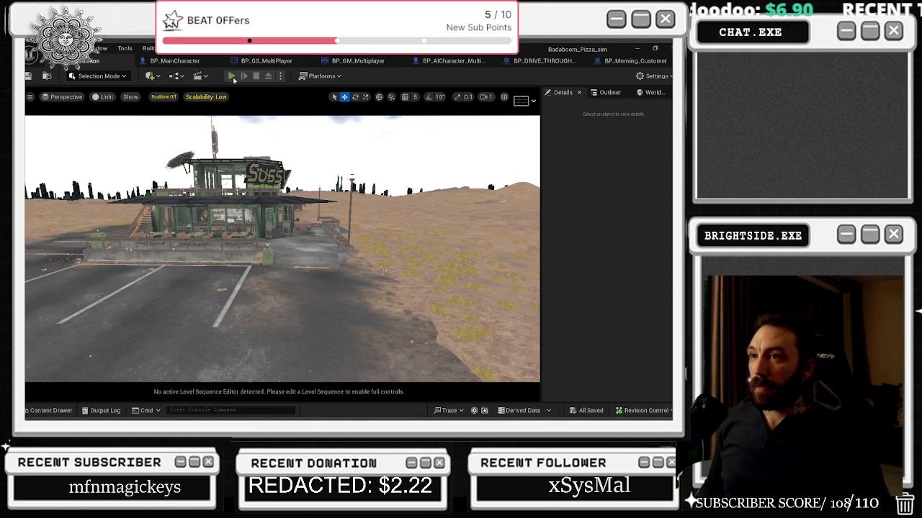
# - Start a play-in-editor session of the pizza level, toggling mouse control with Shift+F1
pyautogui.click(231, 76)
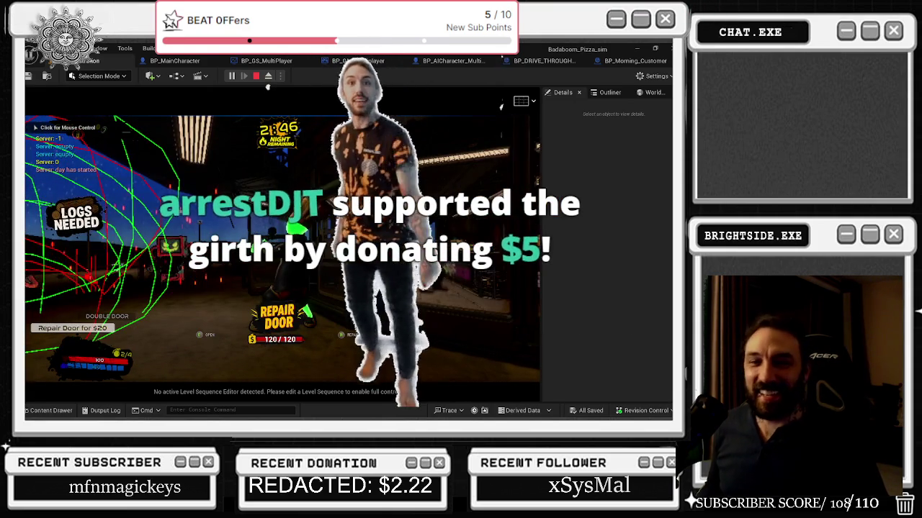
pyautogui.hotkey('shift', 'F1')
pyautogui.click(499, 107)
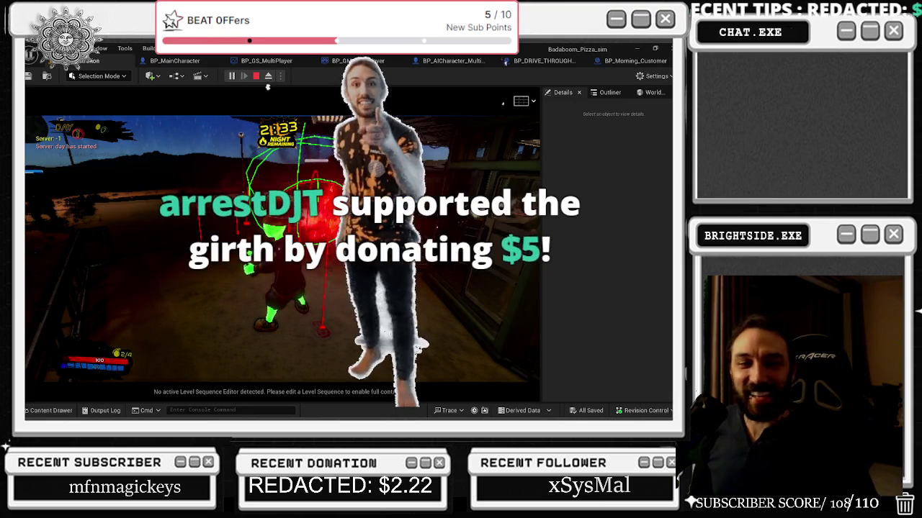
pyautogui.hotkey('alt', 'Tab')
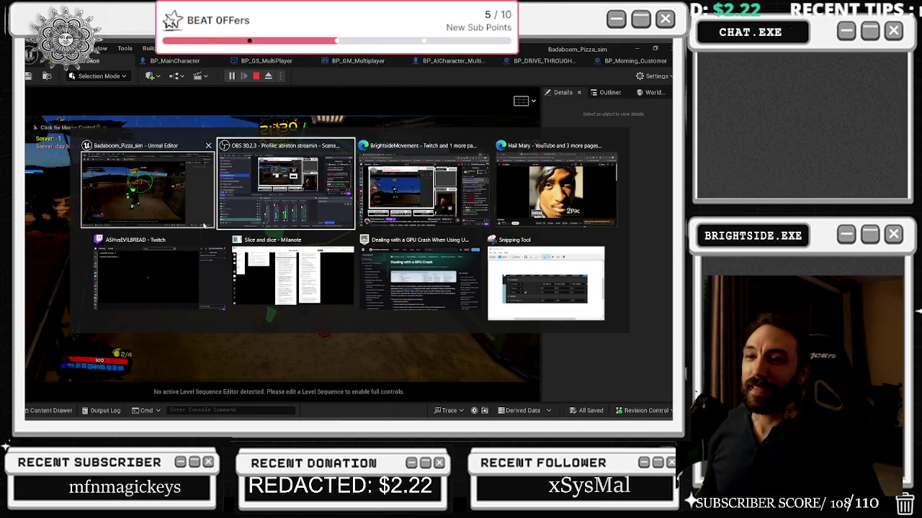
# - Return to the game from the window switcher and minimize the Streamlabs Stream Labels window
pyautogui.press('Escape')
pyautogui.click(217, 252)
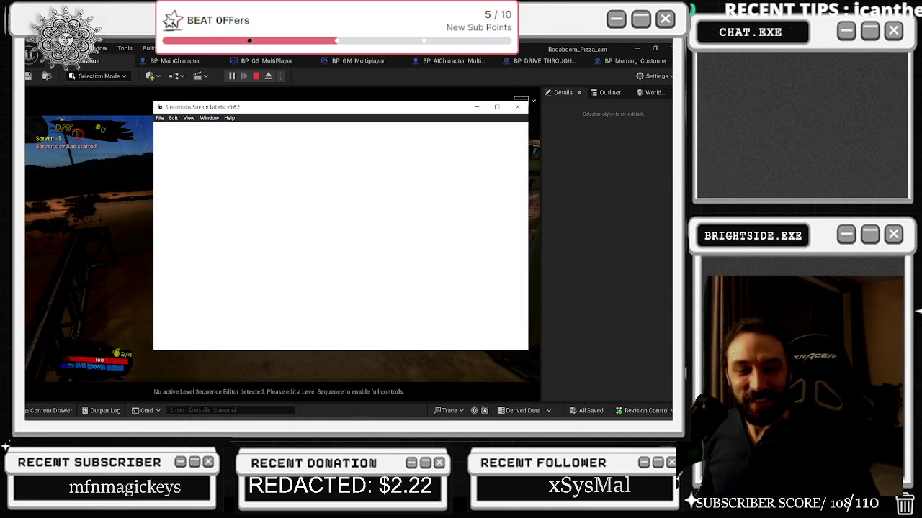
pyautogui.click(475, 107)
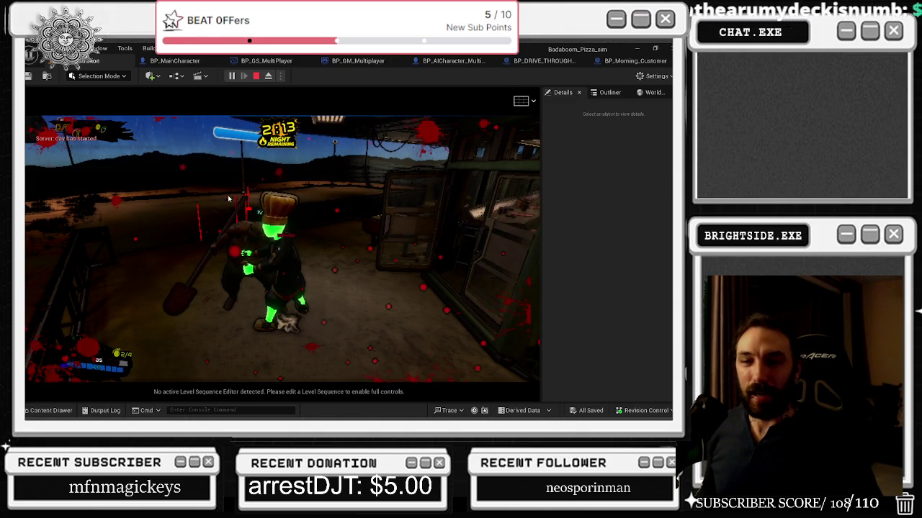
# - Keep playtesting, freeing and recapturing the mouse while watching blood decals appear on ground and walls
pyautogui.click(259, 213)
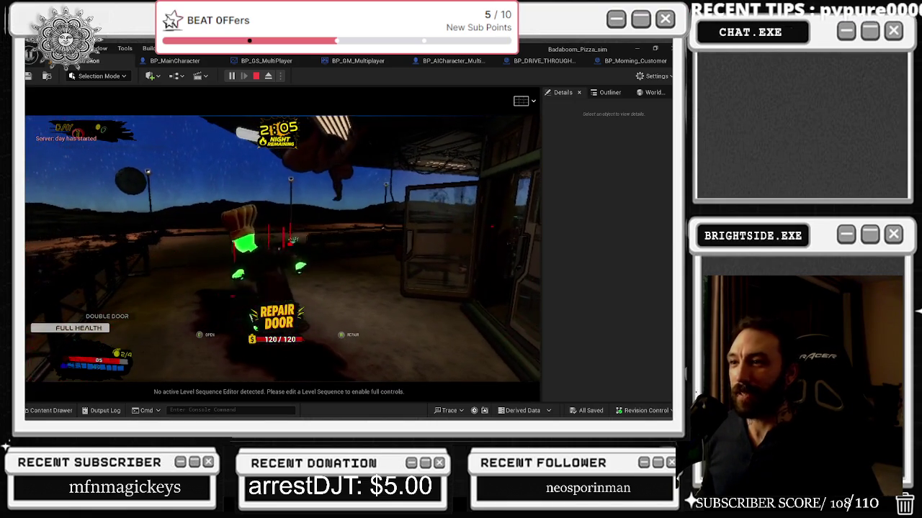
pyautogui.hotkey('shift', 'F1')
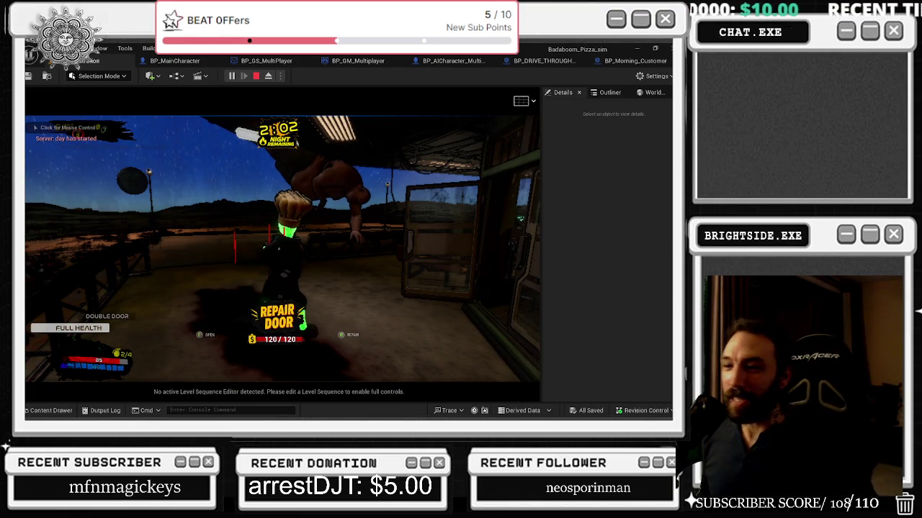
pyautogui.click(280, 249)
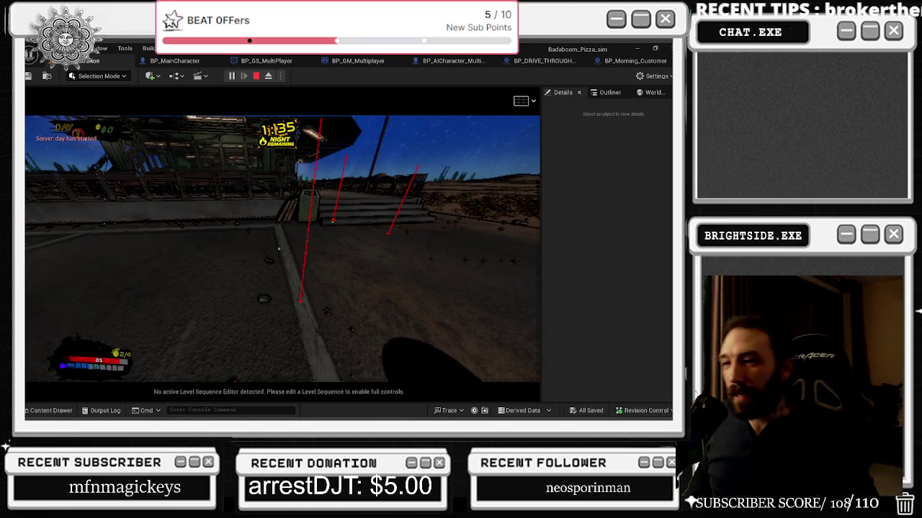
# - Pick up the green weapon, switch to third-person view, then show the World Settings panel
pyautogui.press('e')
pyautogui.press('v')
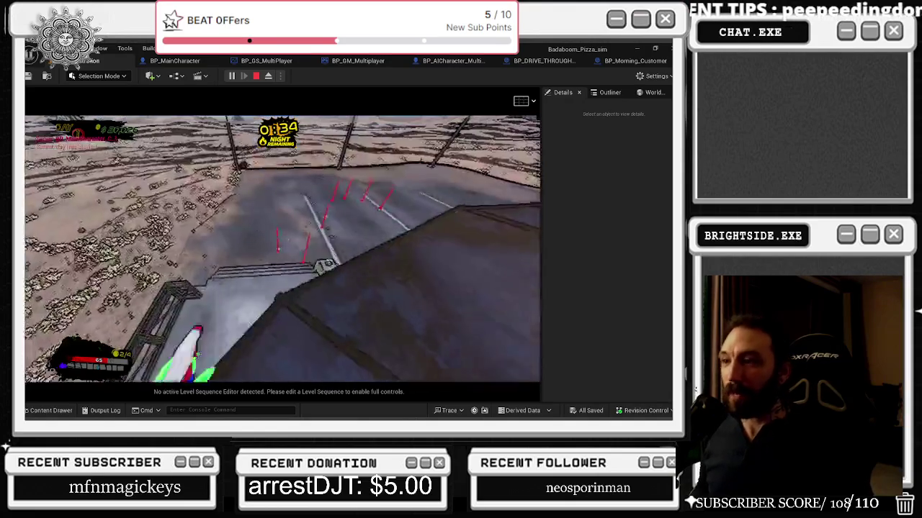
pyautogui.click(652, 93)
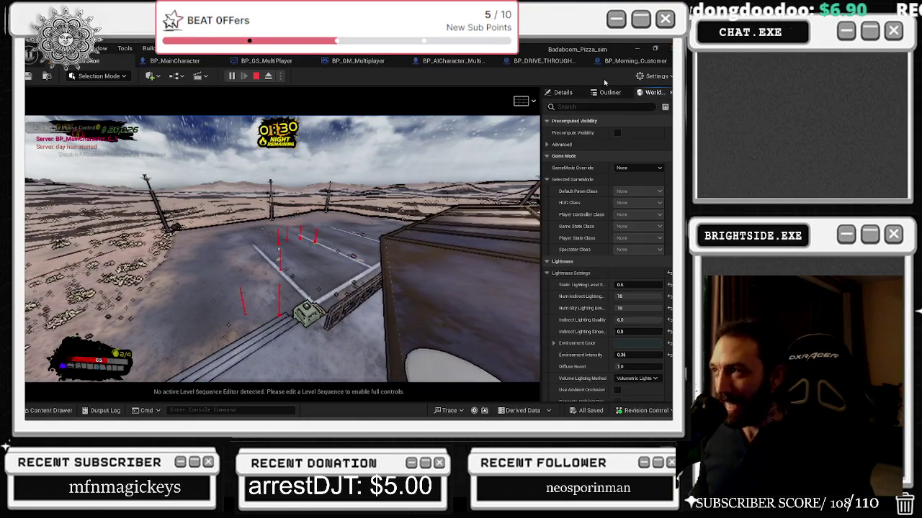
# - Show the Outliner, eject from play, and fly the camera in over the pizza building
pyautogui.click(609, 92)
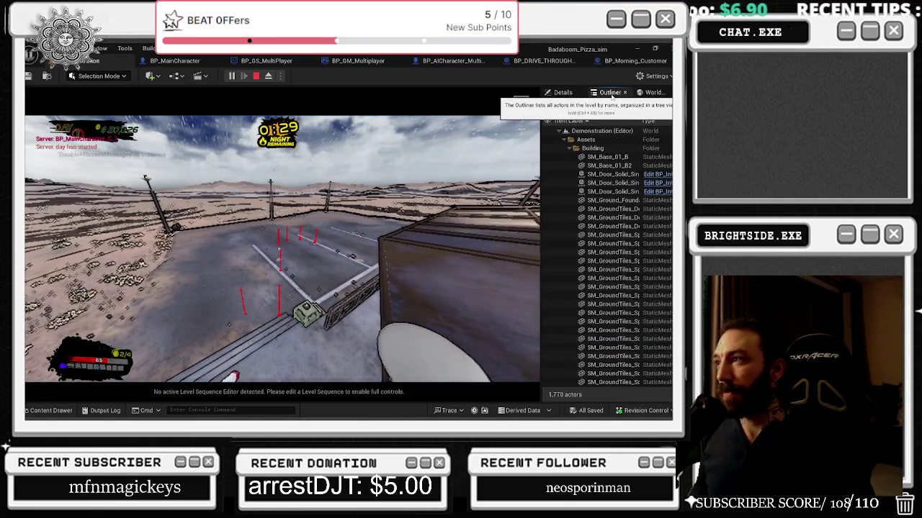
pyautogui.click(268, 75)
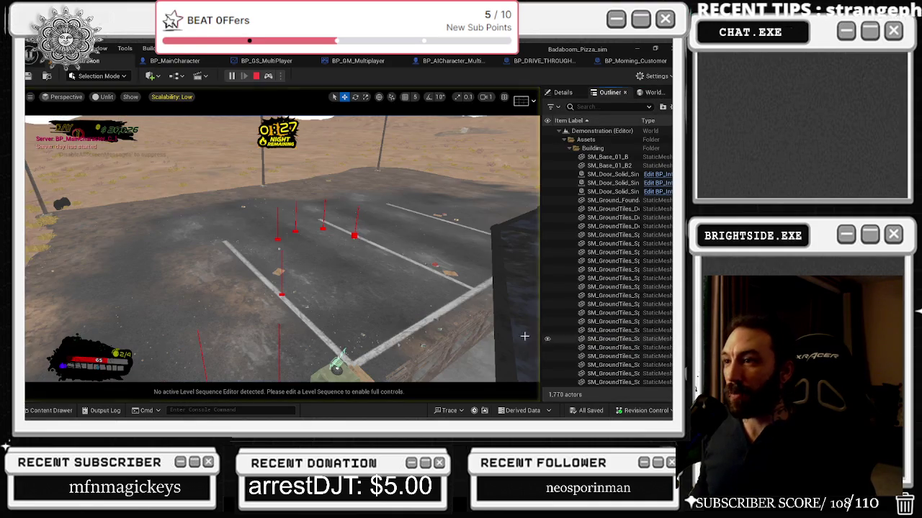
pyautogui.press('s')
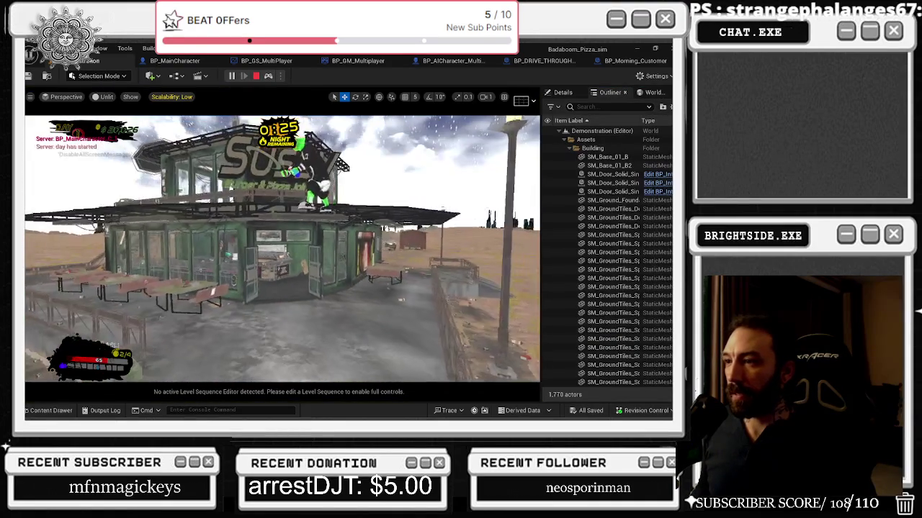
pyautogui.press('a')
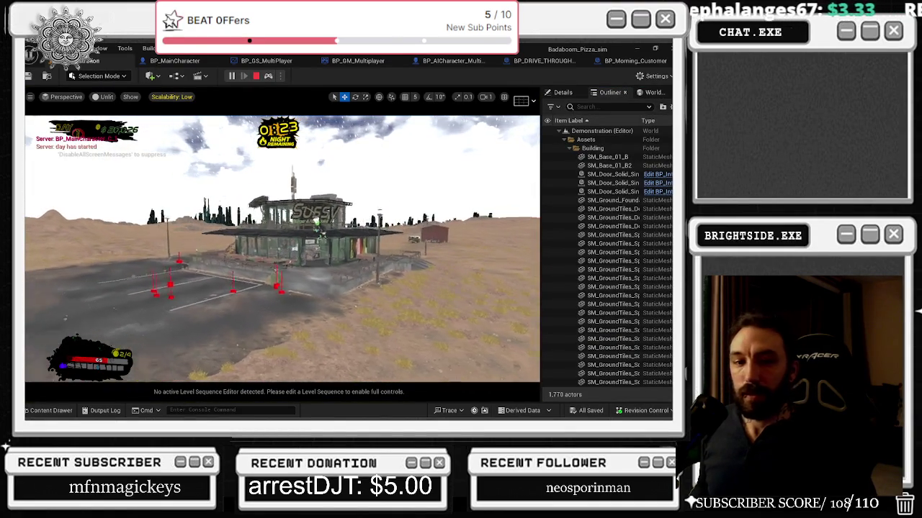
pyautogui.press('w')
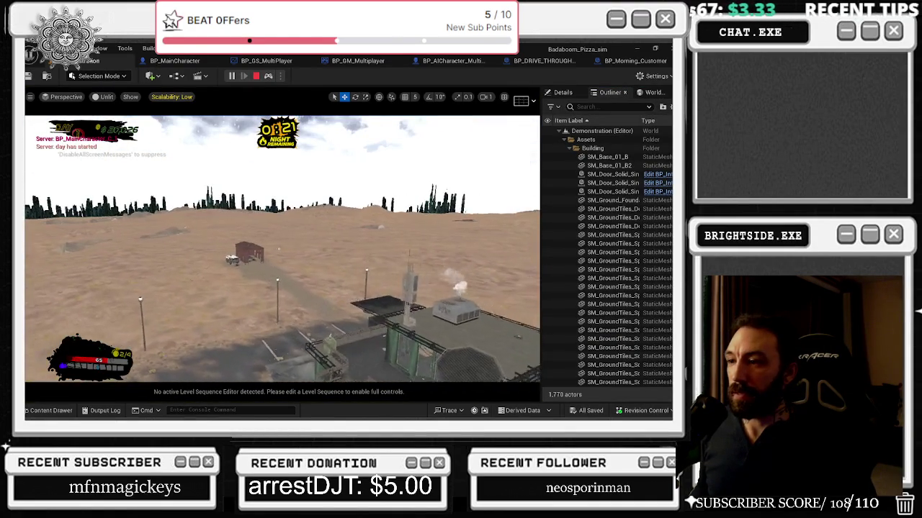
pyautogui.press('w')
# - Filter the Outliner by 'blood' to list its 13 actors, then possess the character again
pyautogui.click(576, 107)
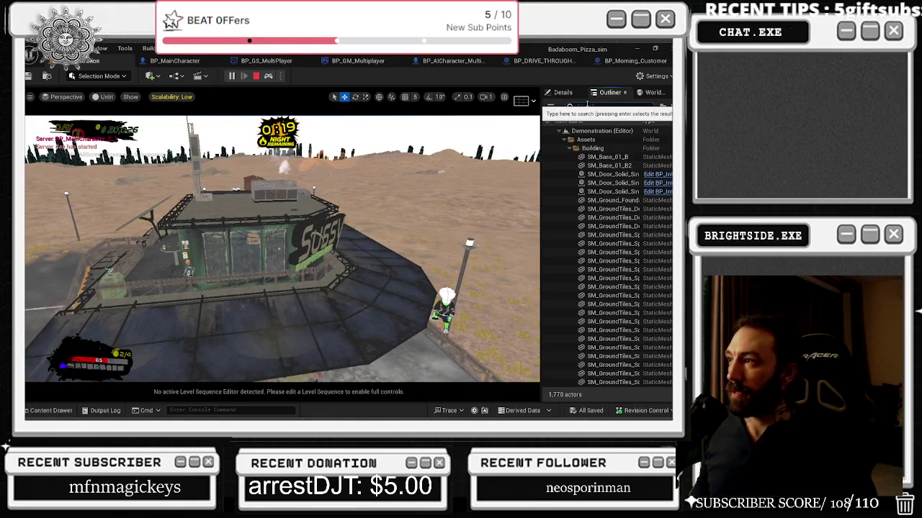
pyautogui.write('blood')
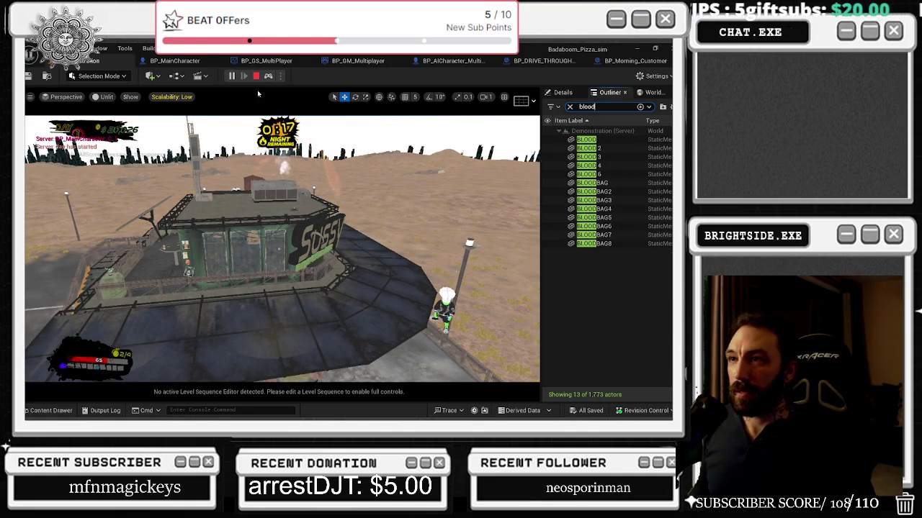
pyautogui.click(269, 77)
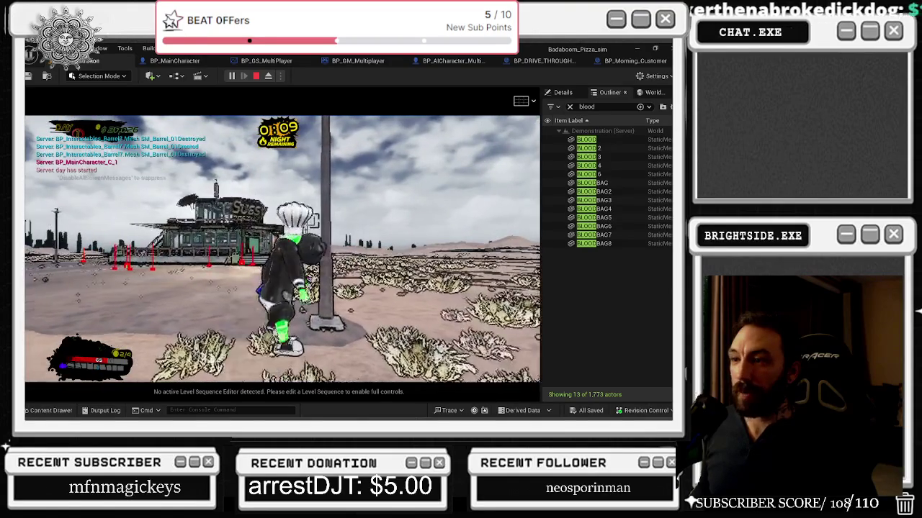
# - Run the character along the walkway to the pizza shop door and interact with it
pyautogui.press('w')
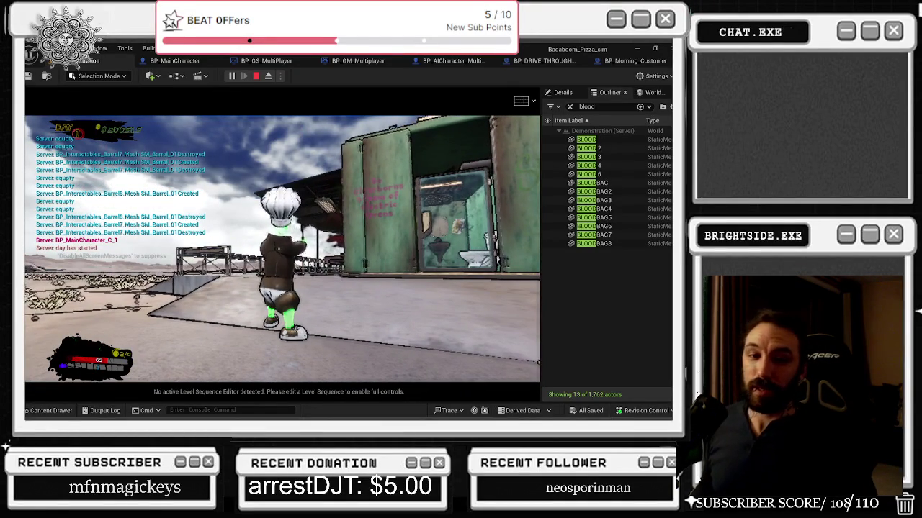
pyautogui.press('w')
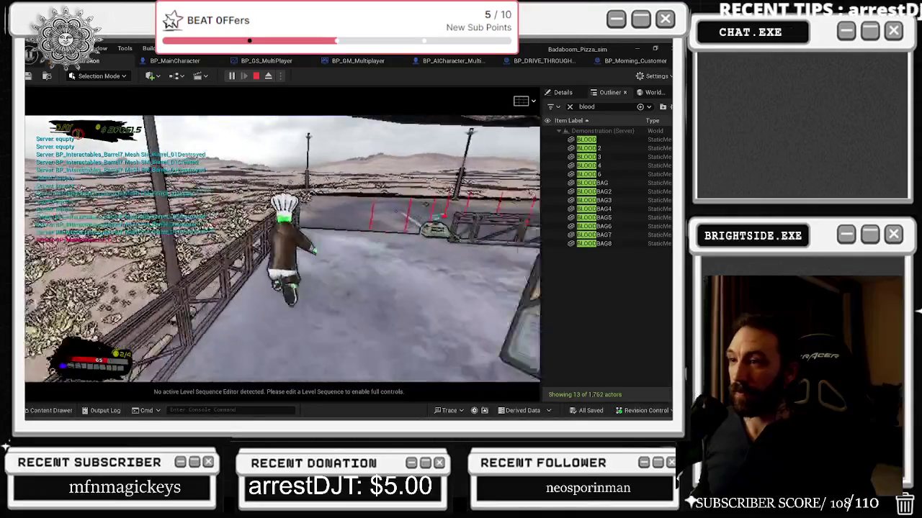
pyautogui.press('w')
pyautogui.press('w')
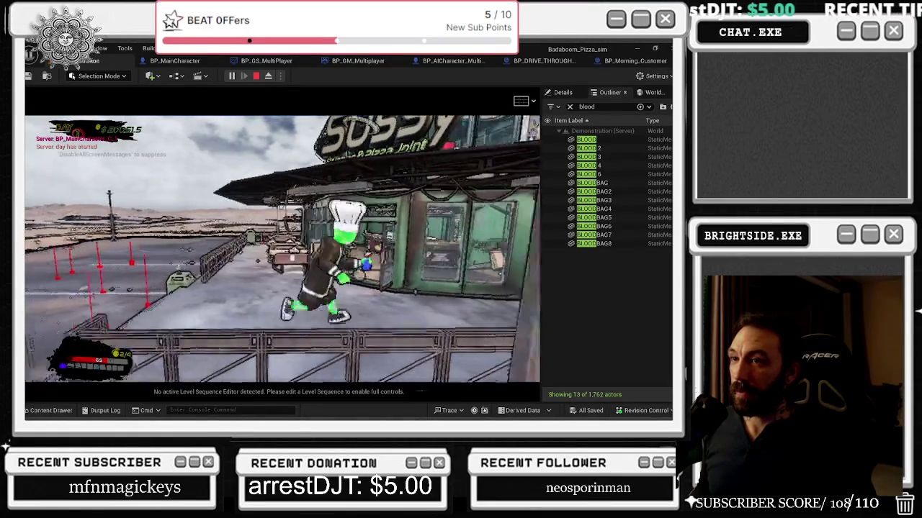
pyautogui.press('w')
pyautogui.press('e')
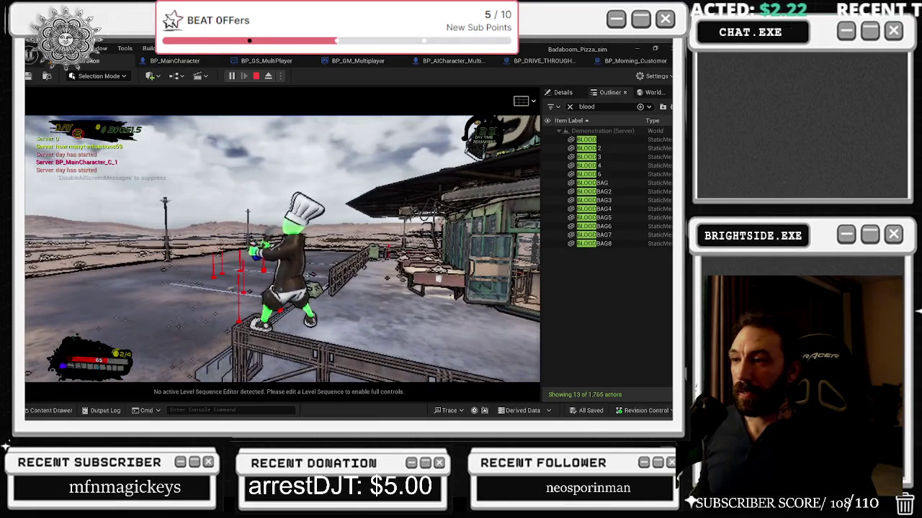
# - Walk through the diner, open the build menu, and head back out along the railing
pyautogui.press('w')
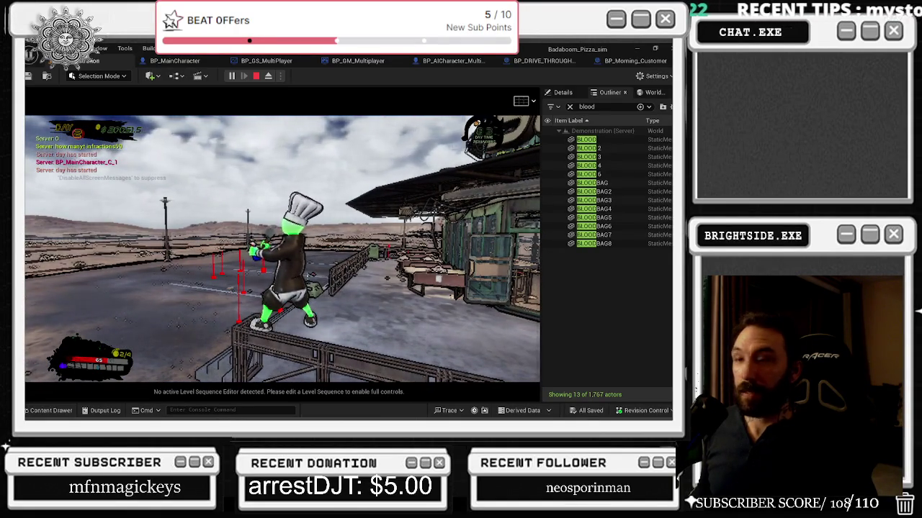
pyautogui.press('w')
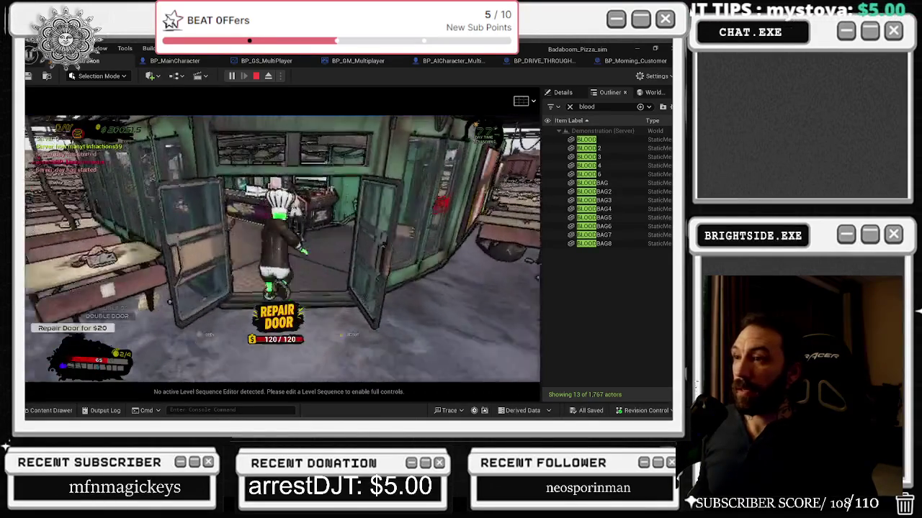
pyautogui.press('w')
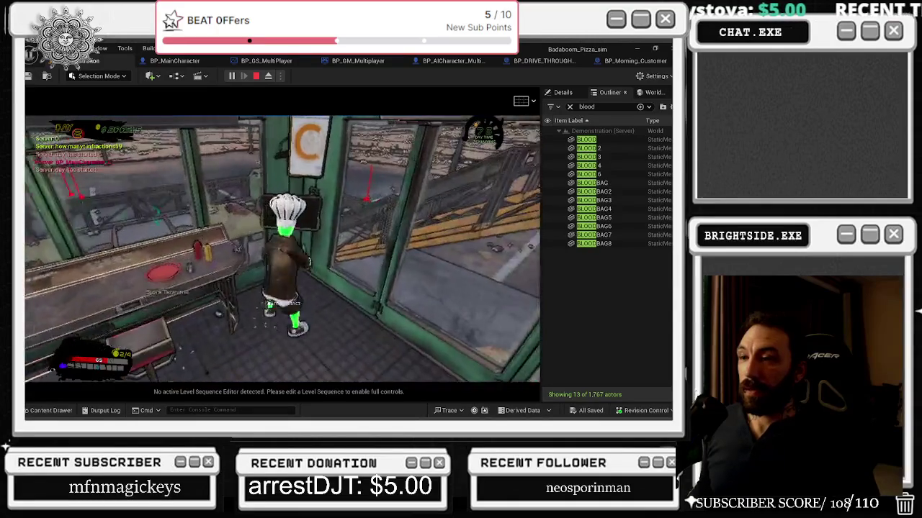
pyautogui.press('Tab')
pyautogui.press('Tab')
pyautogui.press('w')
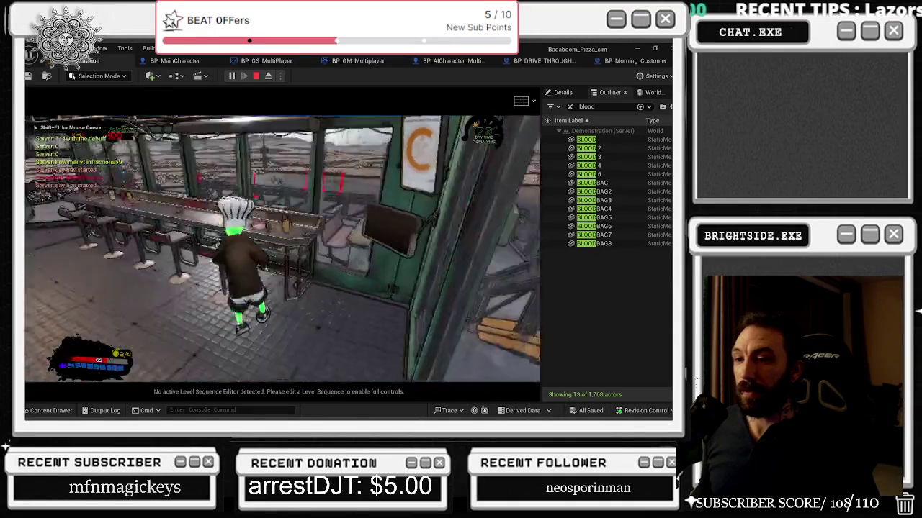
pyautogui.press('w')
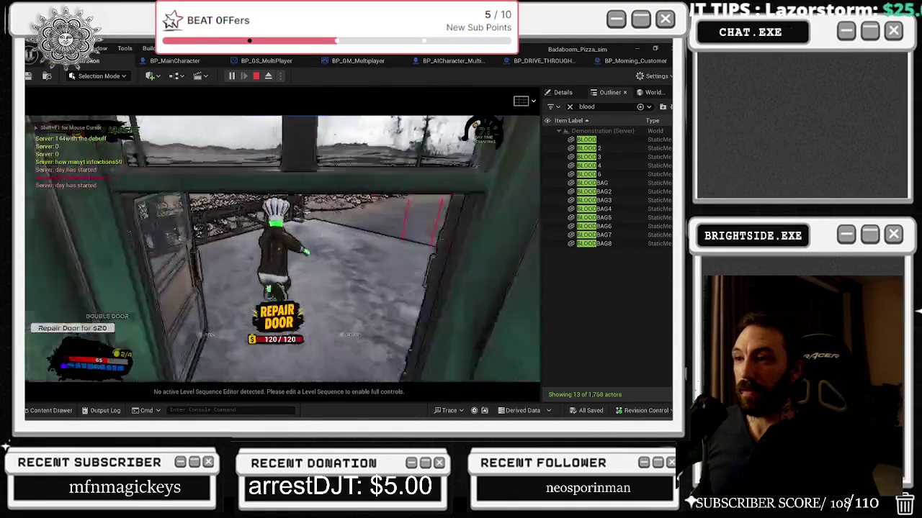
pyautogui.press('w')
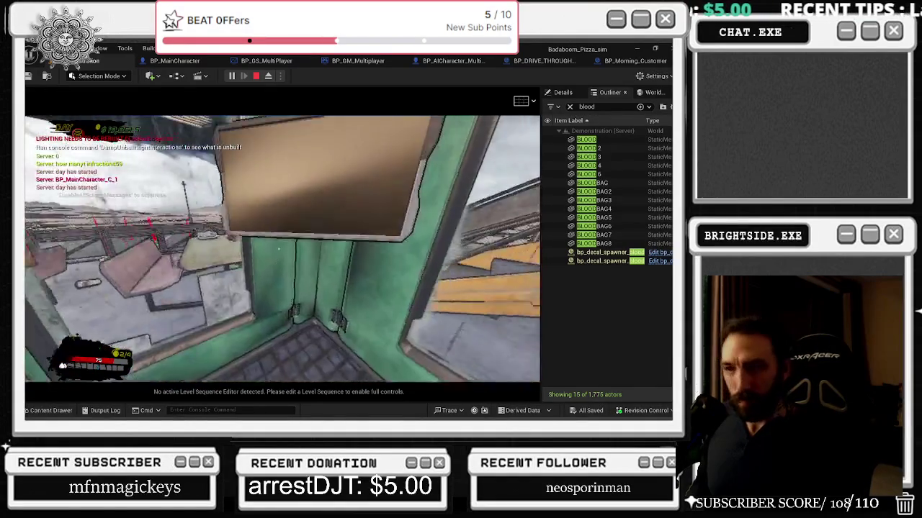
# - Eject from play, select and focus both bp_decal_spawner actors in the Outliner, then resume play
pyautogui.press('e')
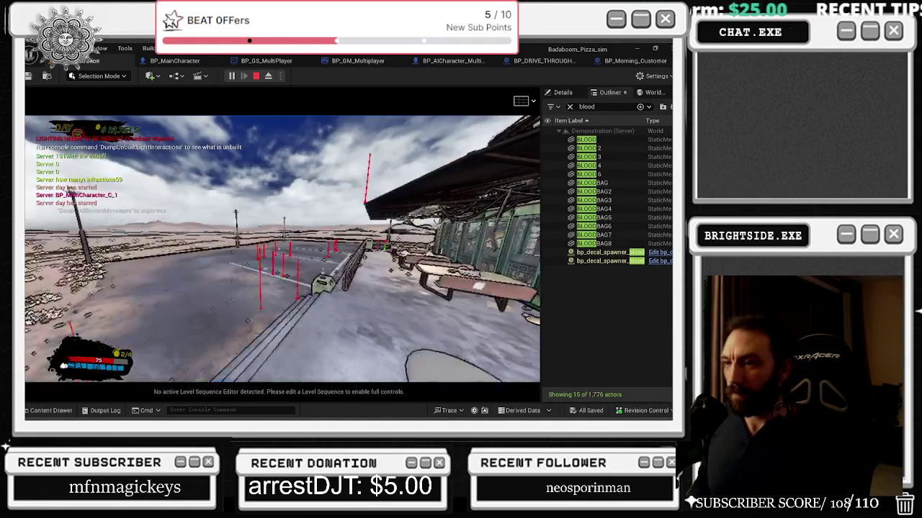
pyautogui.hotkey('alt', 'Tab')
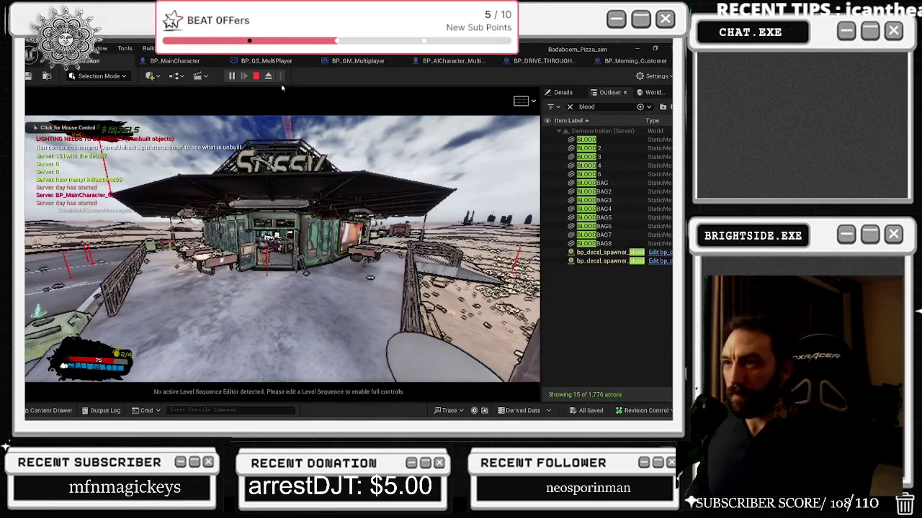
pyautogui.click(268, 77)
pyautogui.click(619, 253)
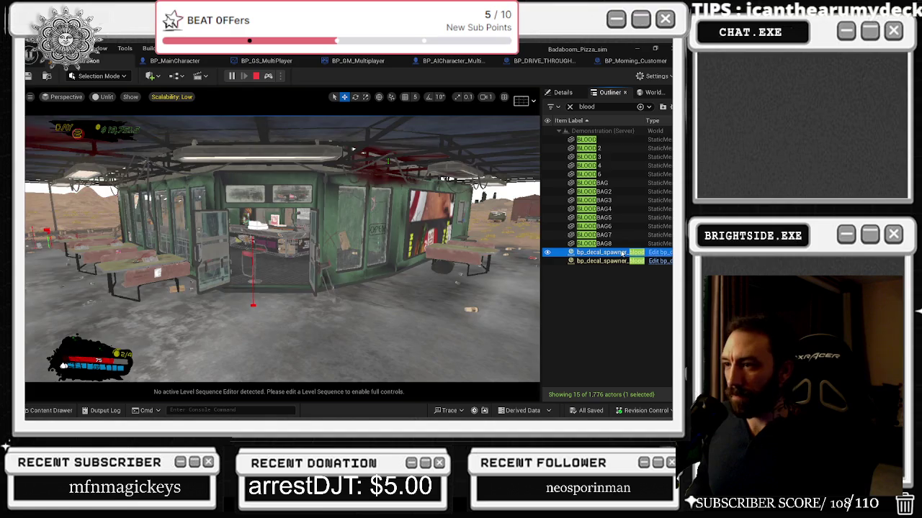
pyautogui.doubleClick(605, 261)
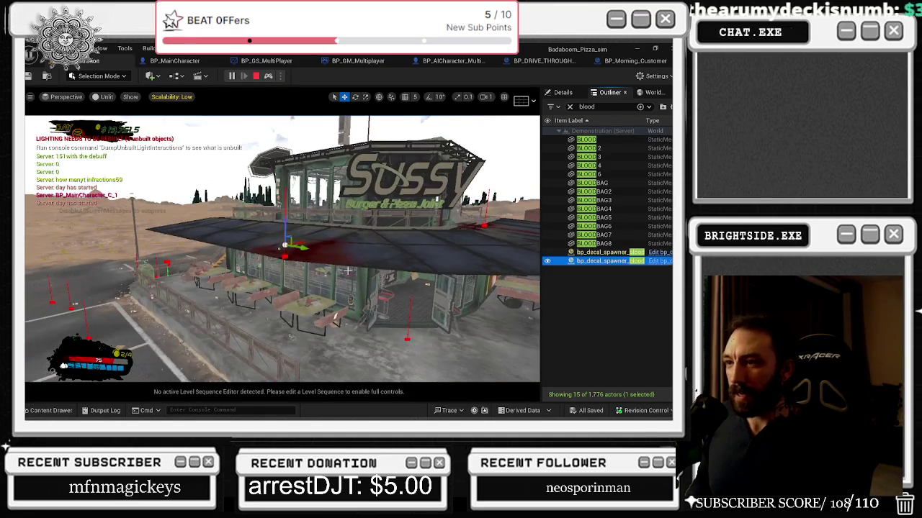
pyautogui.click(268, 77)
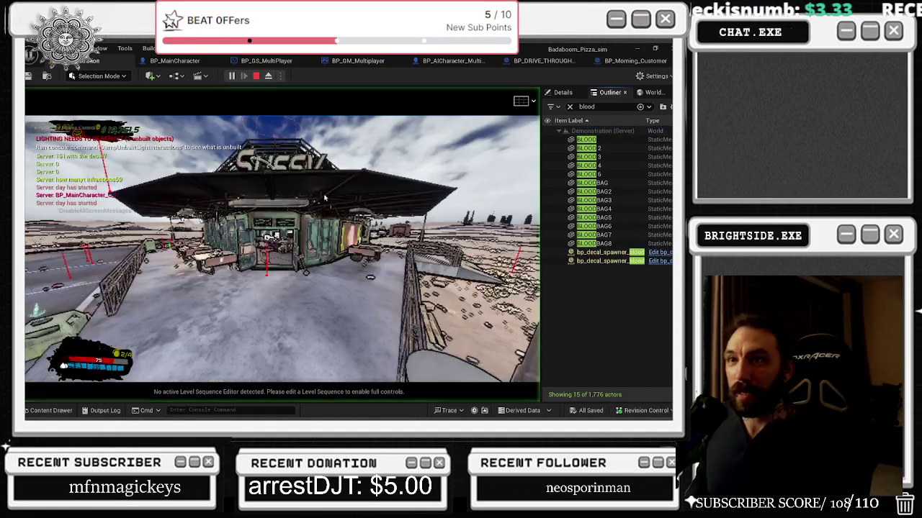
# - Walk up to the board by the neon-sign window and spray away two blood stains
pyautogui.press('w')
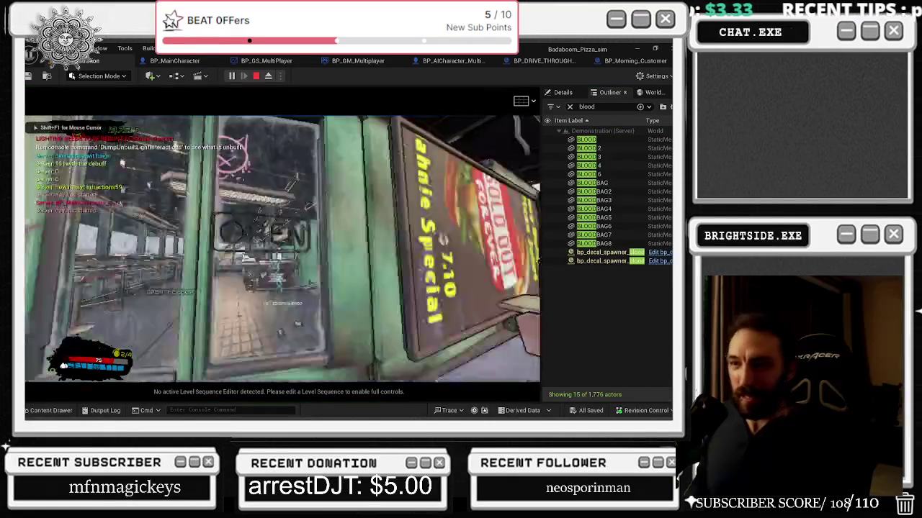
pyautogui.press('w')
pyautogui.press('w')
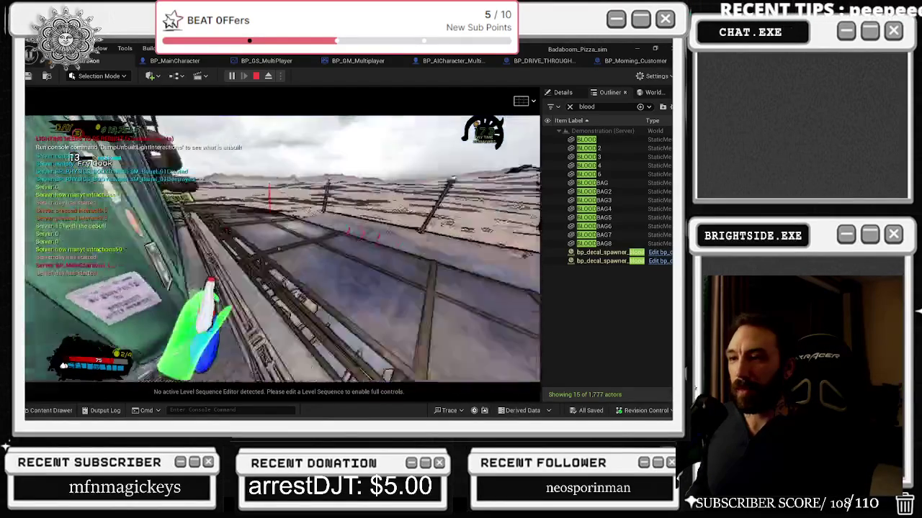
pyautogui.click(278, 249)
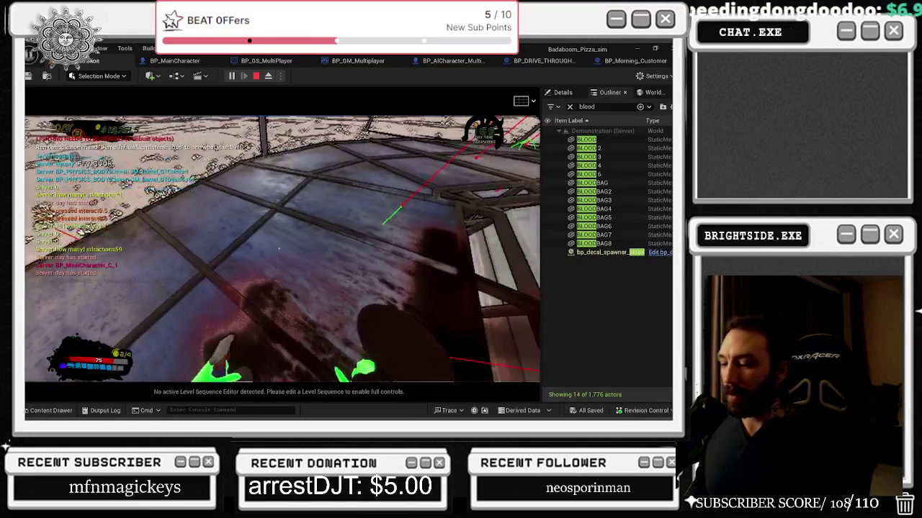
pyautogui.click(279, 249)
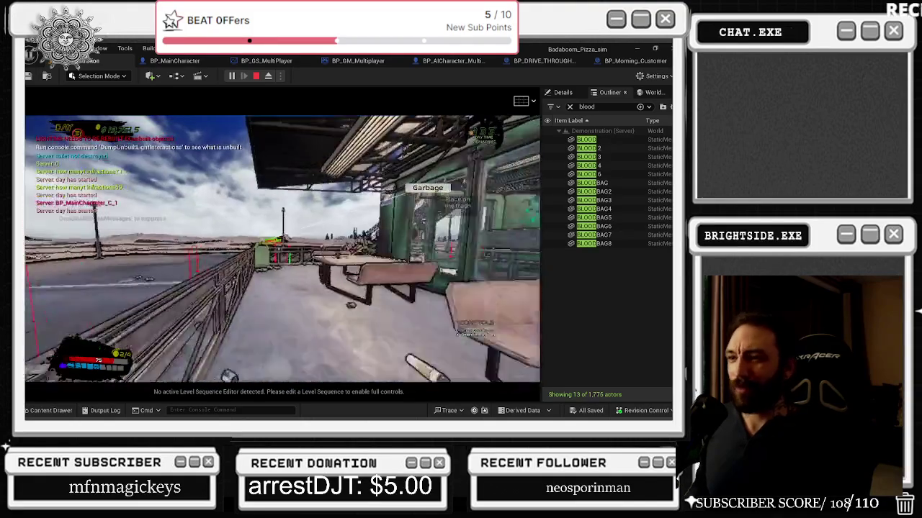
# - Carry the garbage bag over to the trash can and throw it in
pyautogui.press('e')
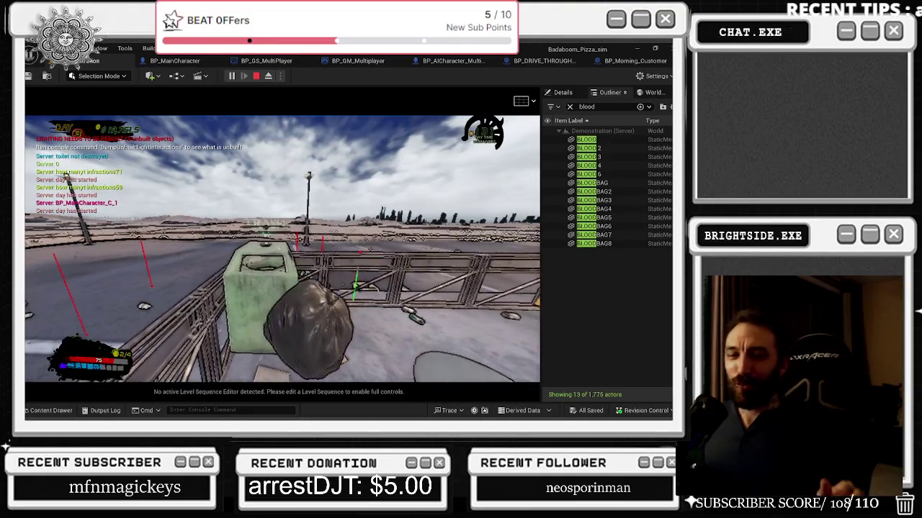
pyautogui.press('e')
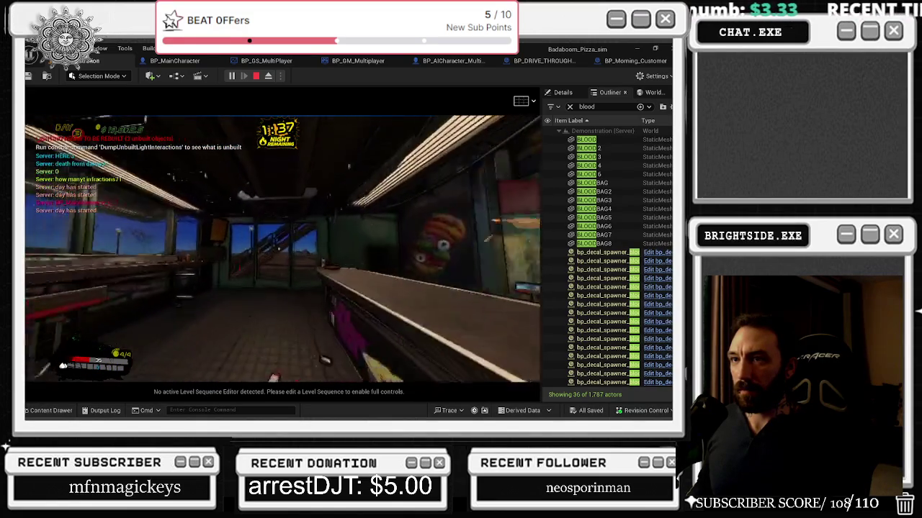
# - Buy a spray-bottle refill from the wall computer's menu
pyautogui.press('e')
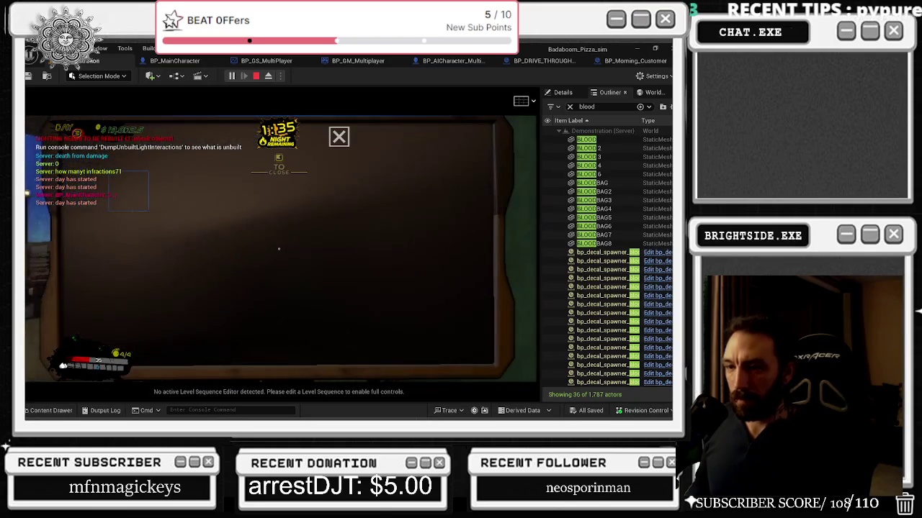
pyautogui.click(171, 314)
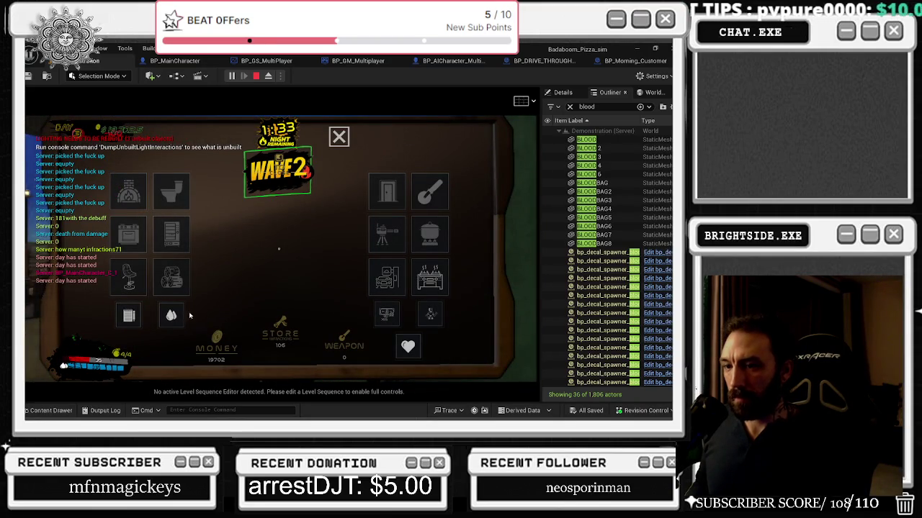
pyautogui.press('e')
# - Walk out the double door toward the chef in front of the restaurant
pyautogui.press('w')
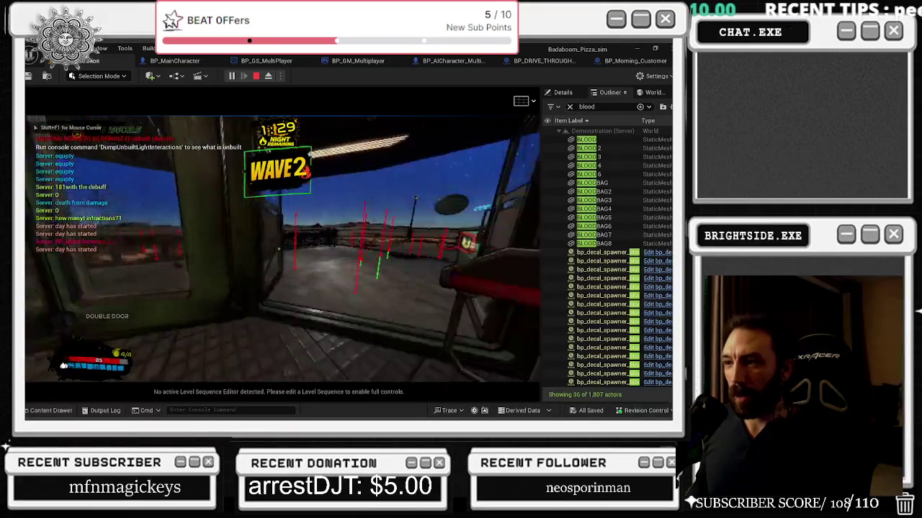
pyautogui.press('w')
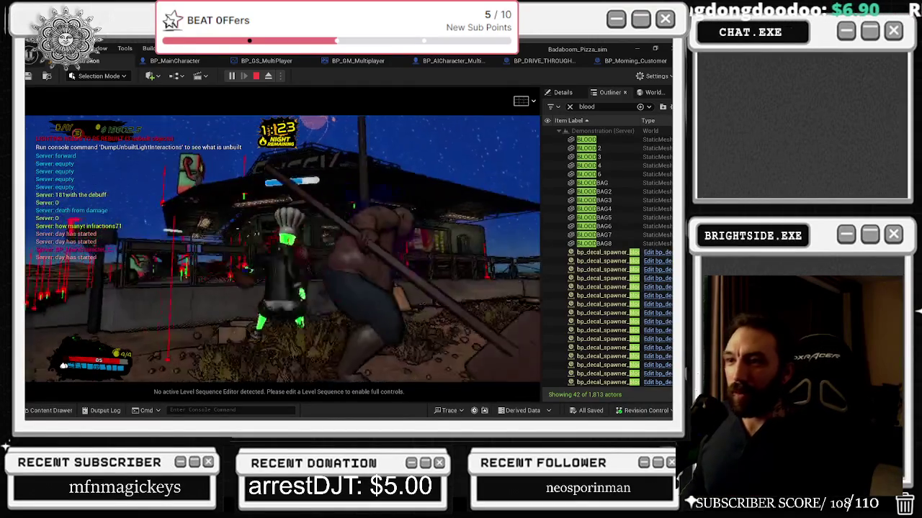
pyautogui.press('w')
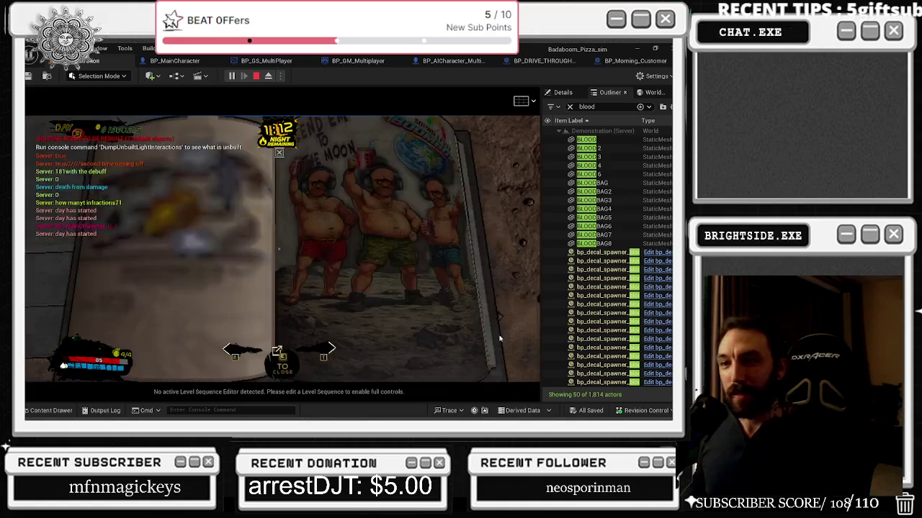
# - Flip to the next catalog page and walk the character around outside
pyautogui.press('e')
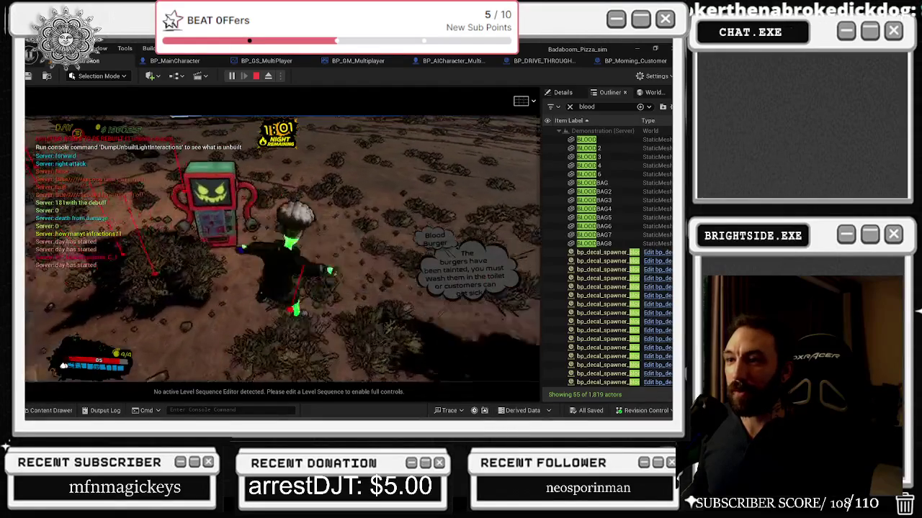
pyautogui.press('w')
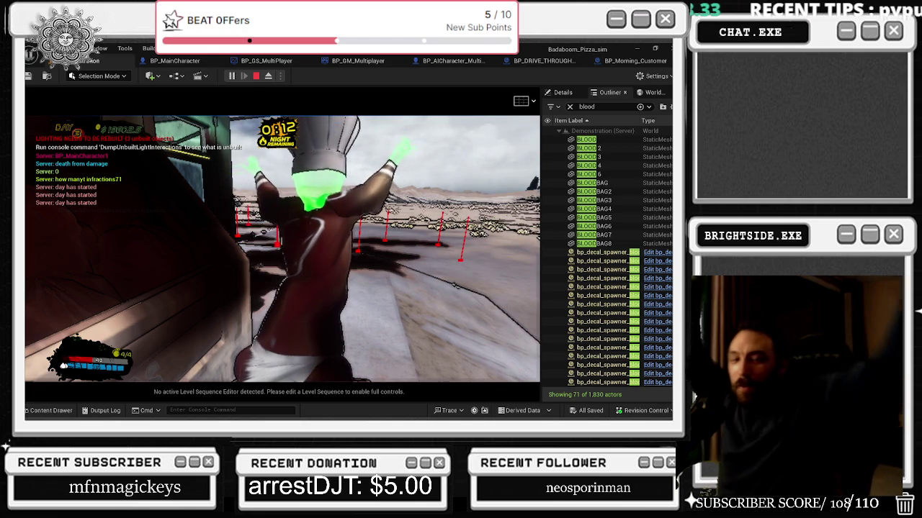
# - Return to the playtest, pause it briefly, then buy another spray-bottle refill at the computer
pyautogui.hotkey('alt', 'Tab')
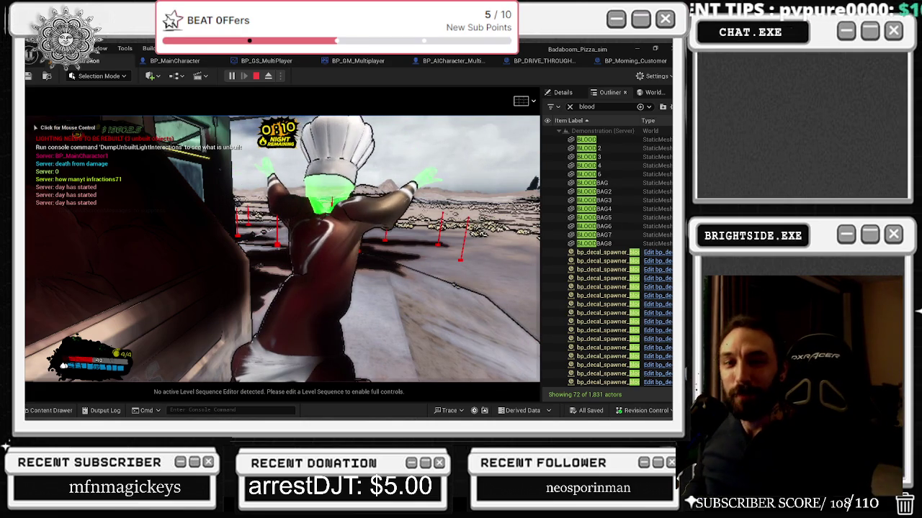
pyautogui.click(455, 286)
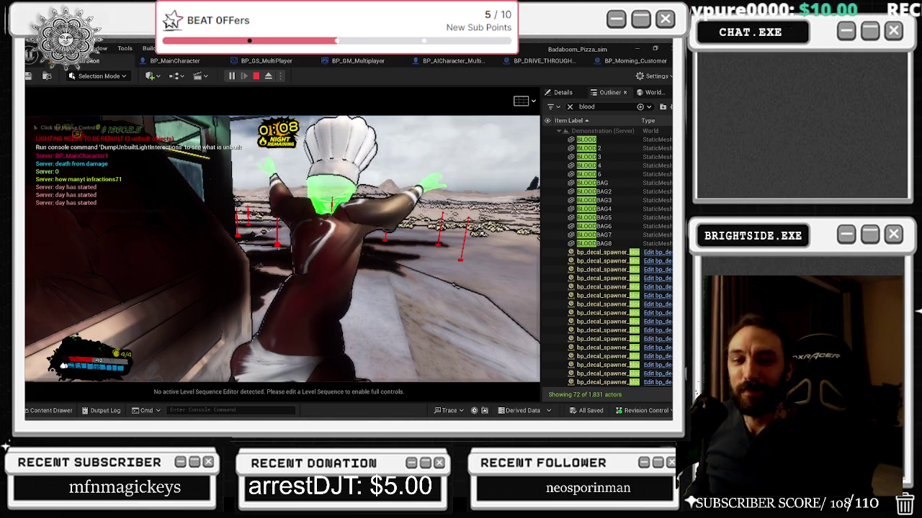
pyautogui.press('Escape')
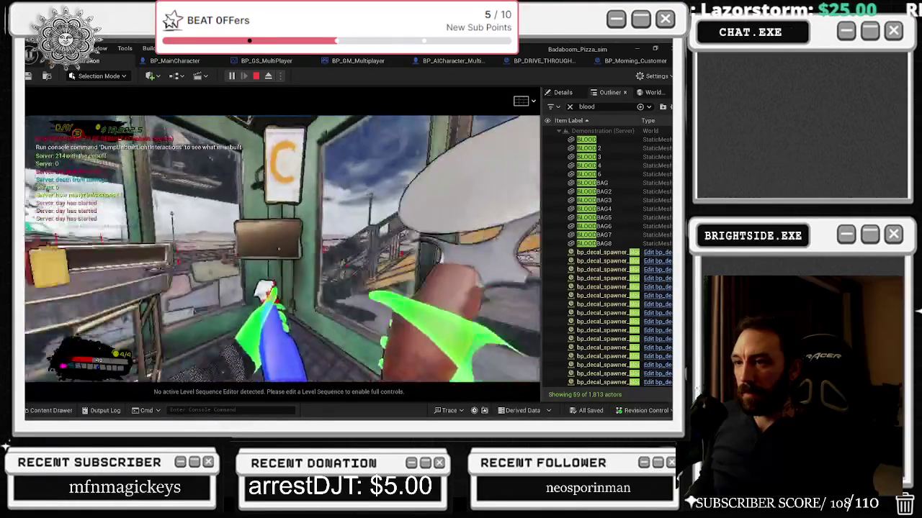
pyautogui.press('e')
pyautogui.click(179, 312)
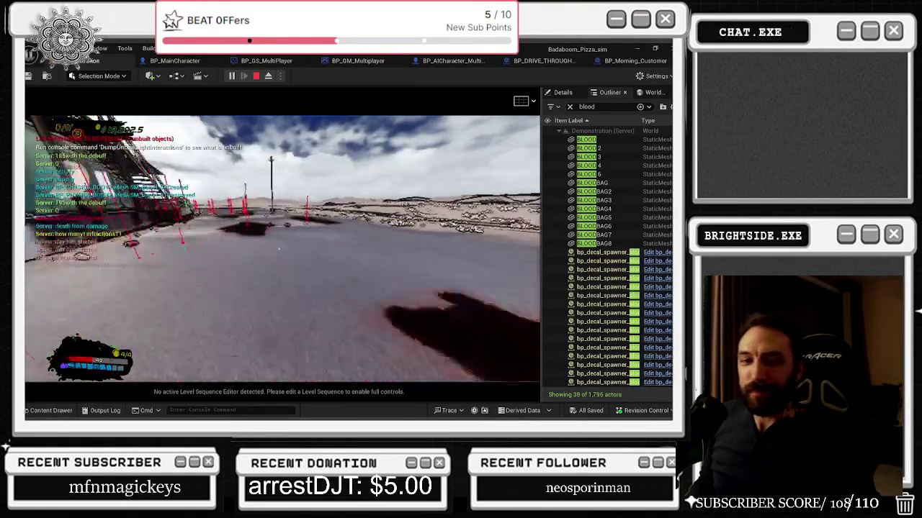
# - Free the mouse from the running game after checking the blood-stained desert road
pyautogui.hotkey('alt', 'Tab')
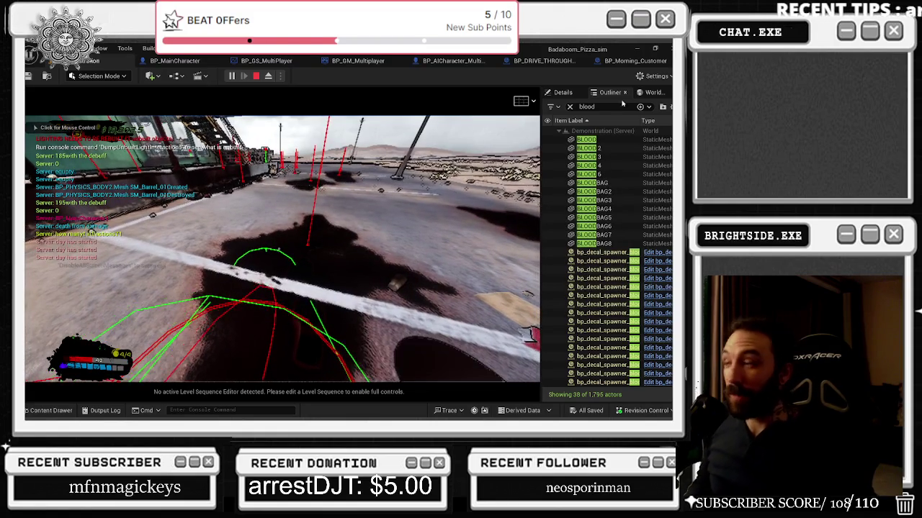
# - Eject from the player and frame the first bp_decal_spawner rows in the viewport one by one
pyautogui.click(267, 78)
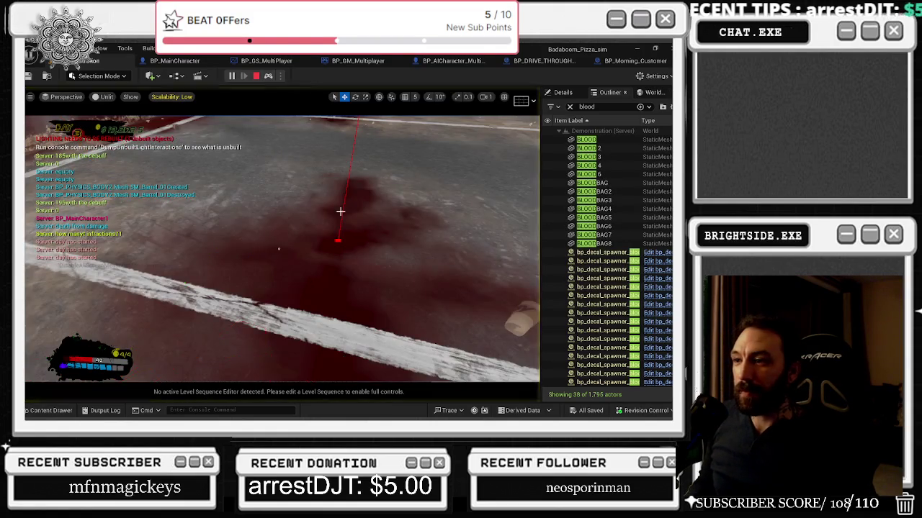
pyautogui.doubleClick(605, 252)
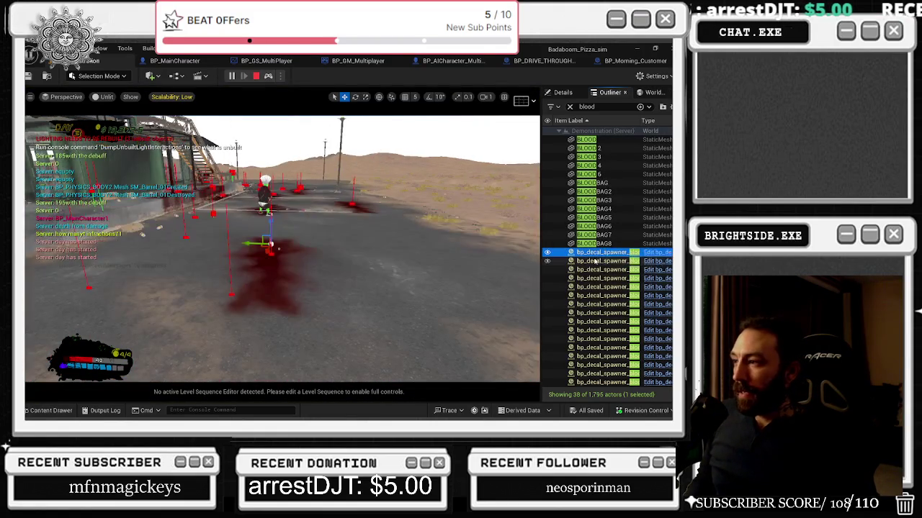
pyautogui.click(599, 260)
pyautogui.click(600, 269)
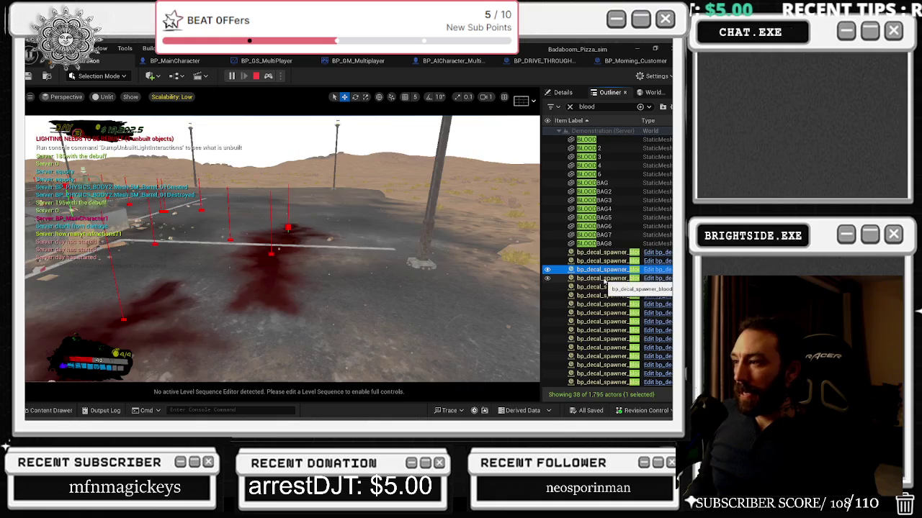
pyautogui.doubleClick(603, 278)
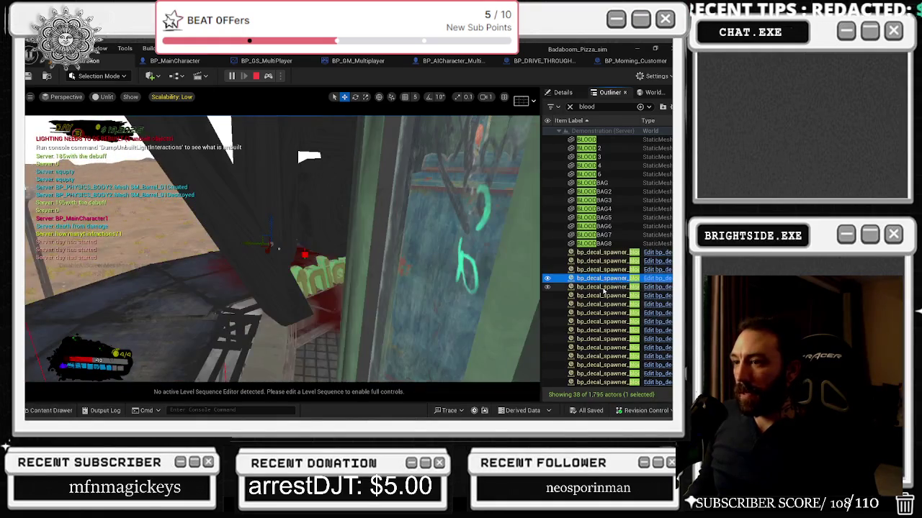
pyautogui.doubleClick(604, 286)
pyautogui.doubleClick(604, 296)
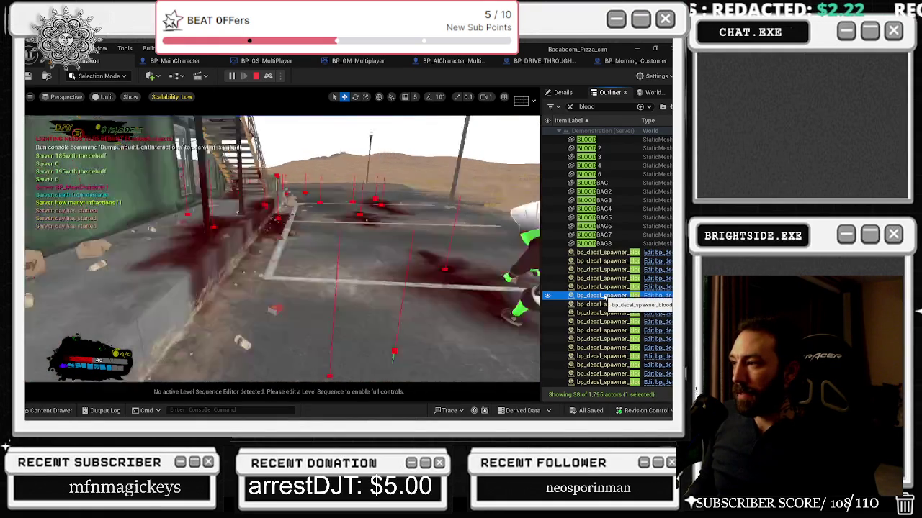
pyautogui.doubleClick(604, 304)
pyautogui.doubleClick(603, 312)
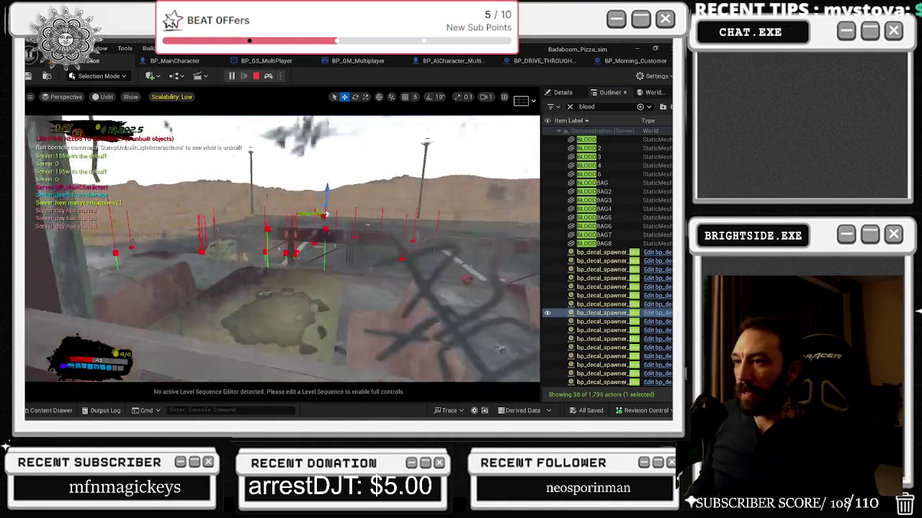
pyautogui.doubleClick(611, 330)
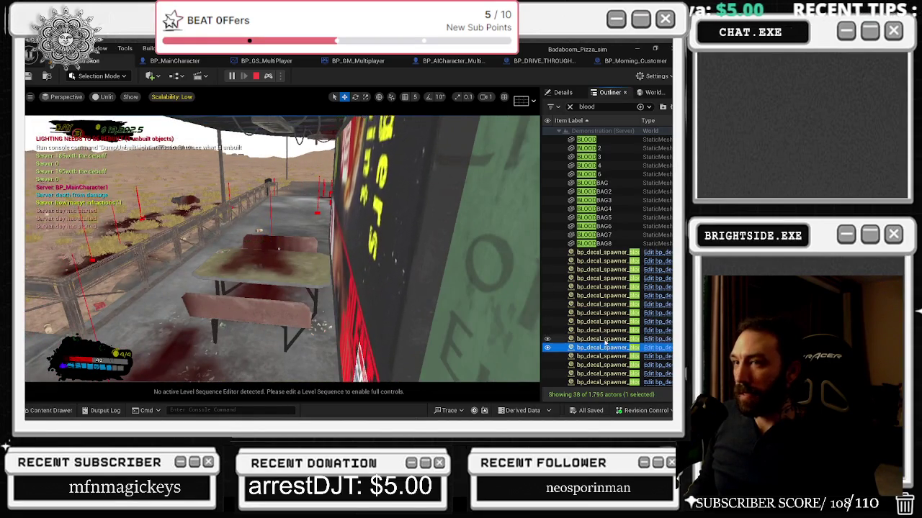
pyautogui.doubleClick(608, 339)
# - Frame the next spawners down the list, near the sign and inside the restaurant
pyautogui.scroll(-10, 501, 306)
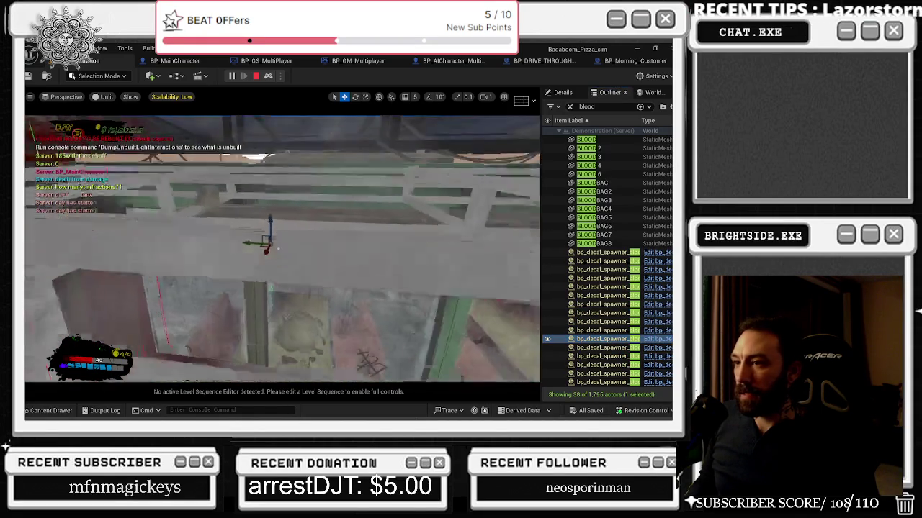
pyautogui.doubleClick(608, 348)
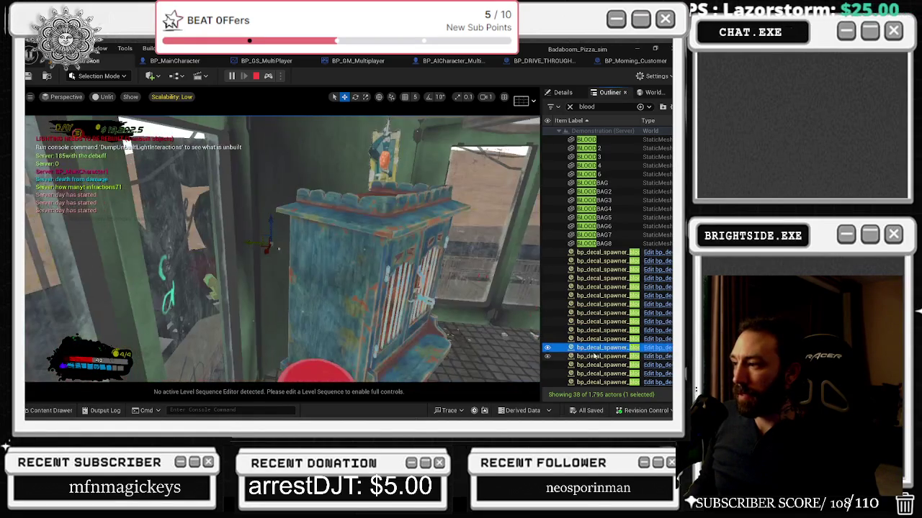
pyautogui.doubleClick(585, 356)
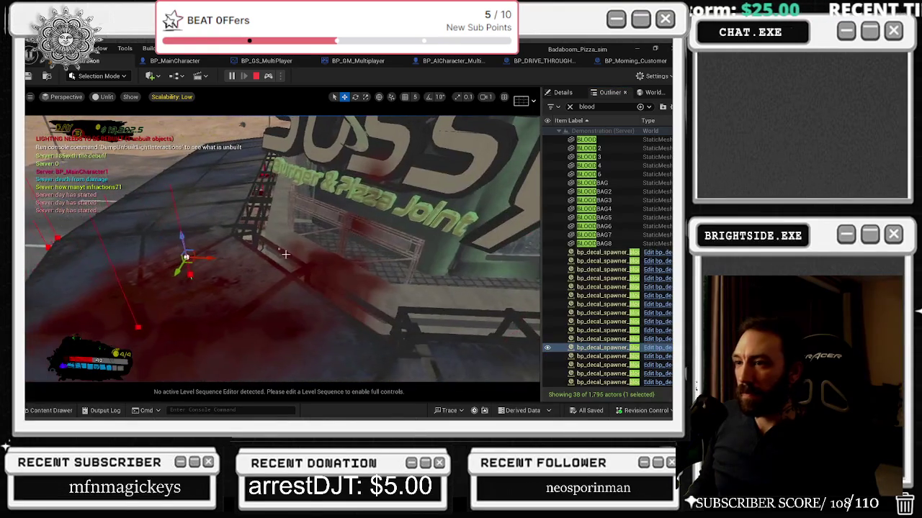
pyautogui.doubleClick(589, 365)
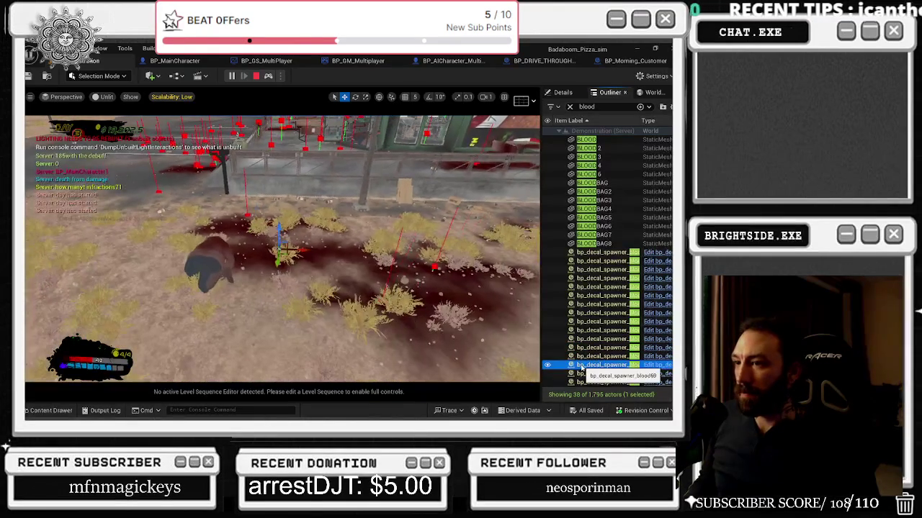
pyautogui.doubleClick(596, 372)
pyautogui.scroll(-3, 597, 345)
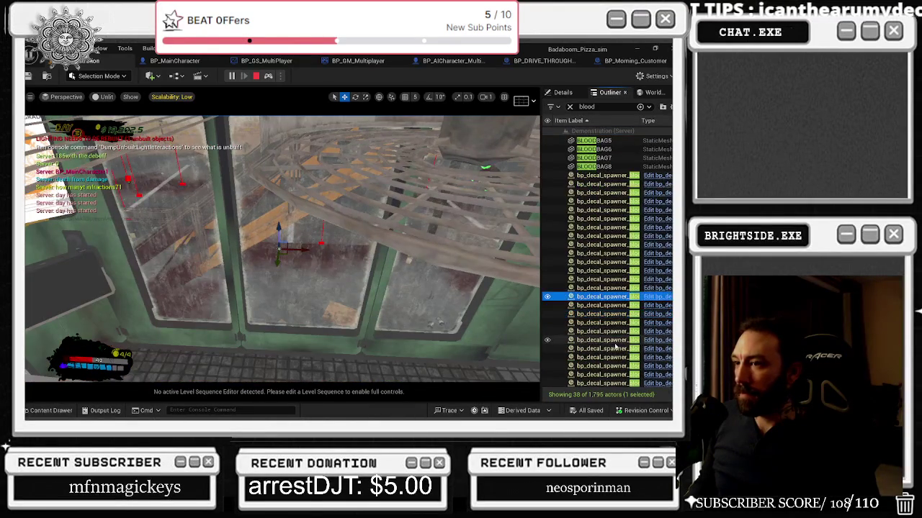
pyautogui.doubleClick(599, 306)
pyautogui.doubleClick(611, 306)
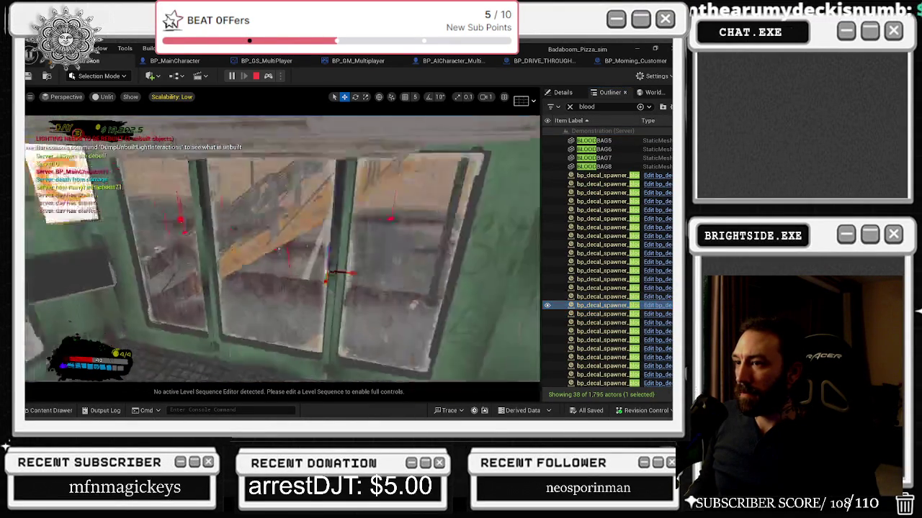
# - Inspect the remaining spawners through the last one at the counter, orbiting around them
pyautogui.doubleClick(601, 324)
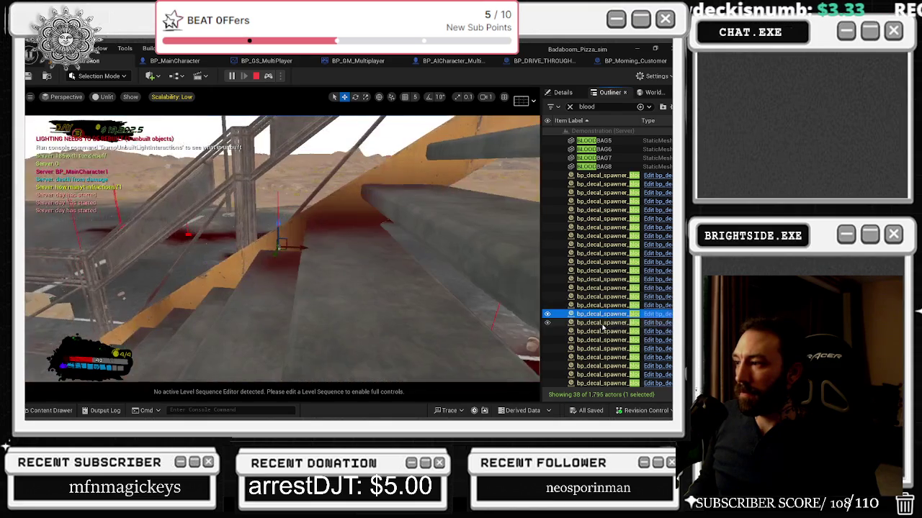
pyautogui.doubleClick(600, 341)
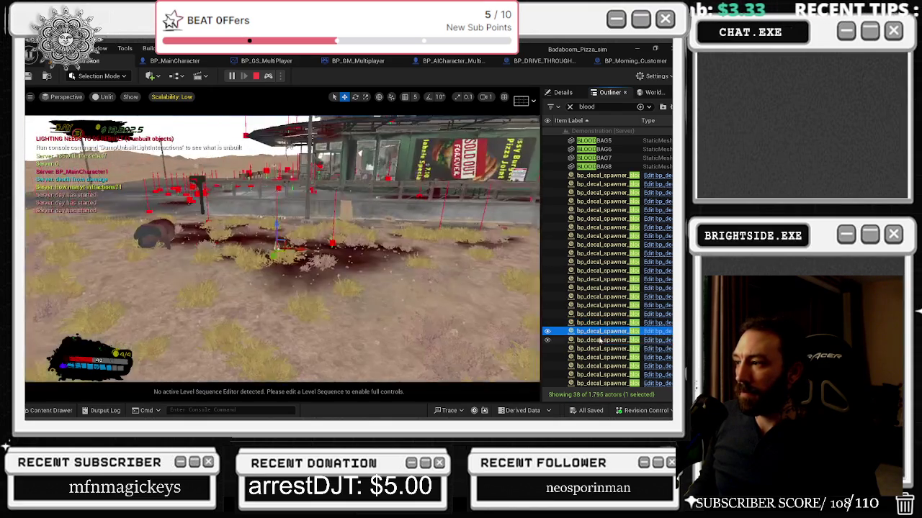
pyautogui.doubleClick(600, 340)
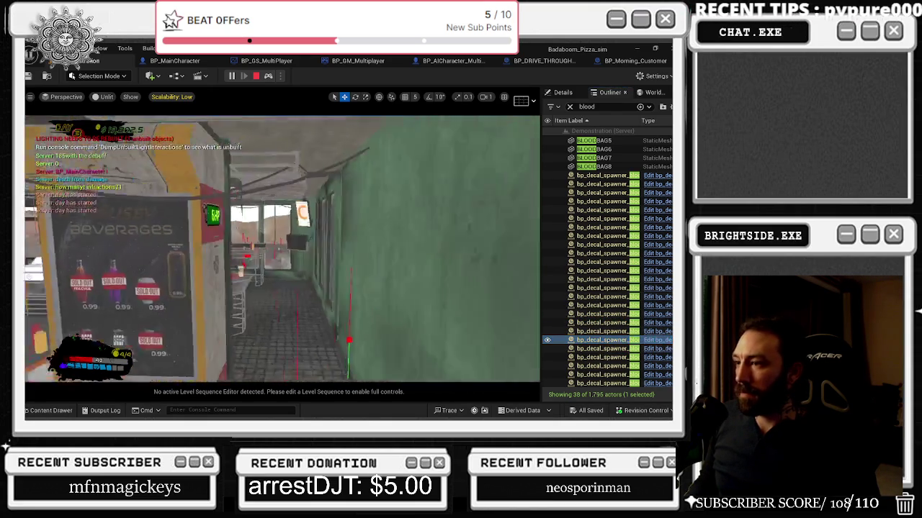
pyautogui.doubleClick(602, 357)
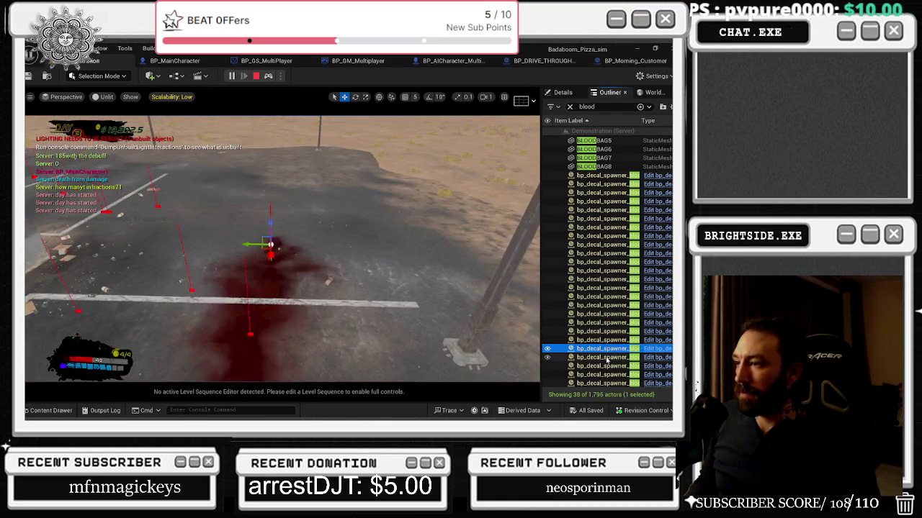
pyautogui.doubleClick(603, 365)
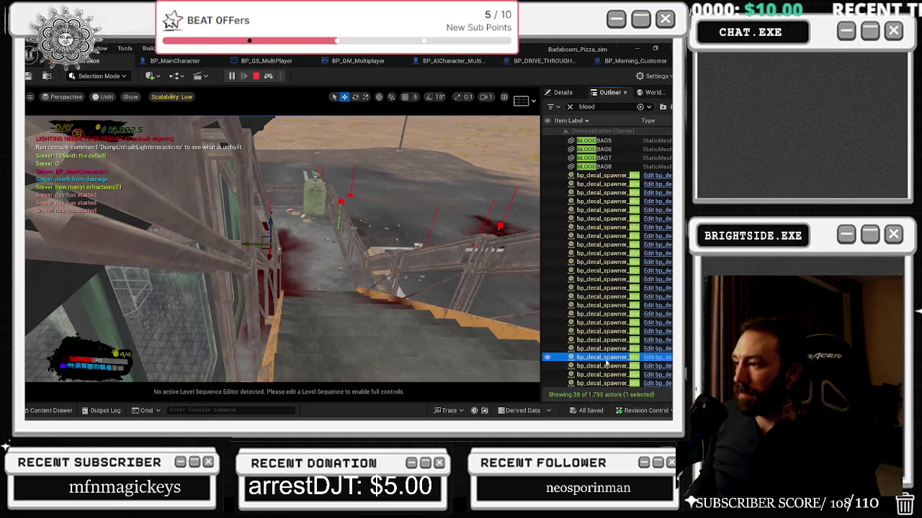
pyautogui.doubleClick(600, 375)
pyautogui.moveTo(403, 288); pyautogui.dragTo(360, 288)
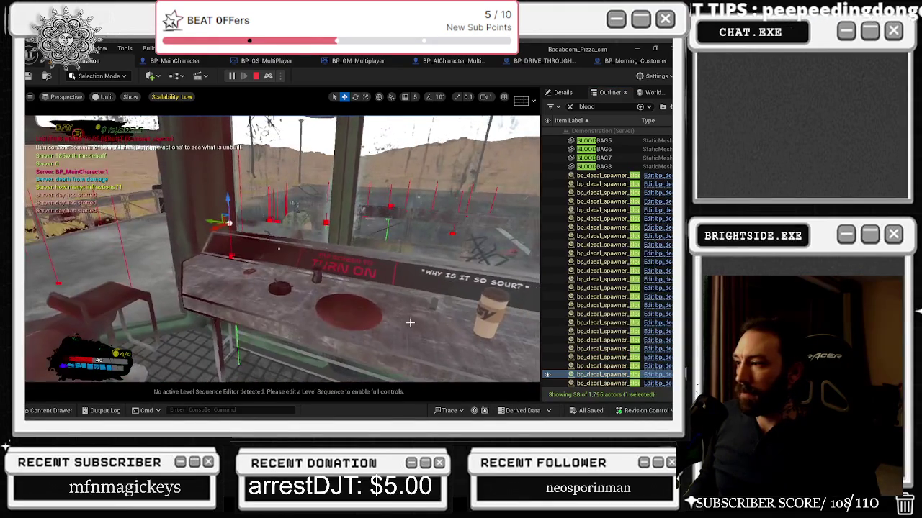
pyautogui.doubleClick(602, 383)
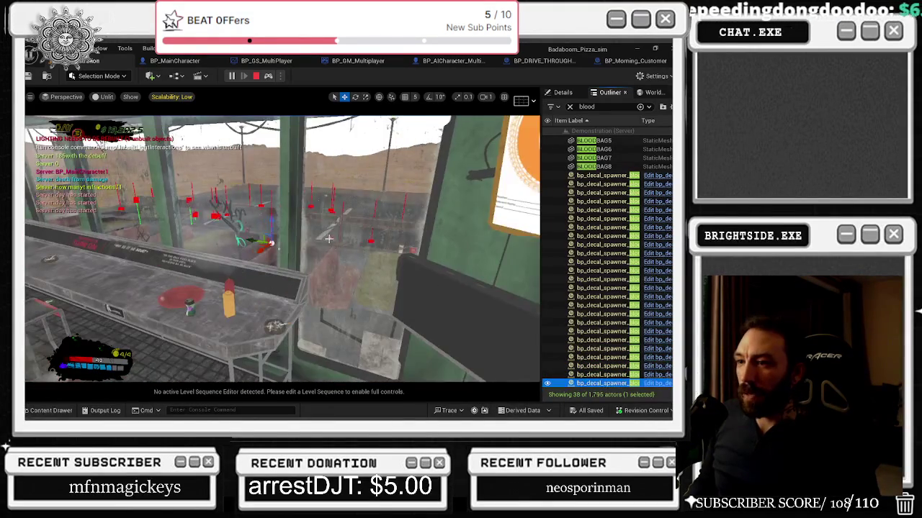
pyautogui.moveTo(329, 238); pyautogui.dragTo(279, 249)
pyautogui.press('F8')
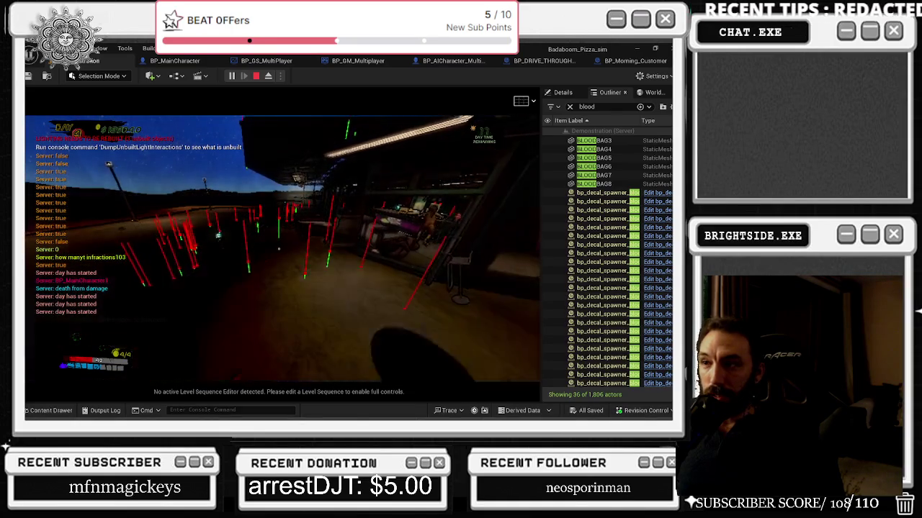
# - Free the mouse from the playtest once night falls at the diner
pyautogui.hotkey('alt', 'Tab')
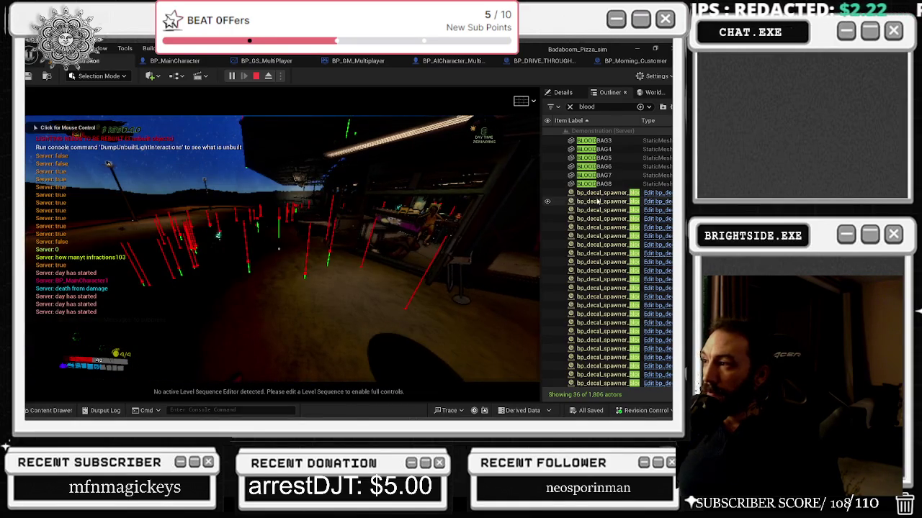
# - Delete all 23 bp_decal_spawner rows from the 'blood'-filtered Outliner
pyautogui.click(598, 193)
pyautogui.keyDown('shift'); pyautogui.click(604, 383); pyautogui.keyUp('shift')
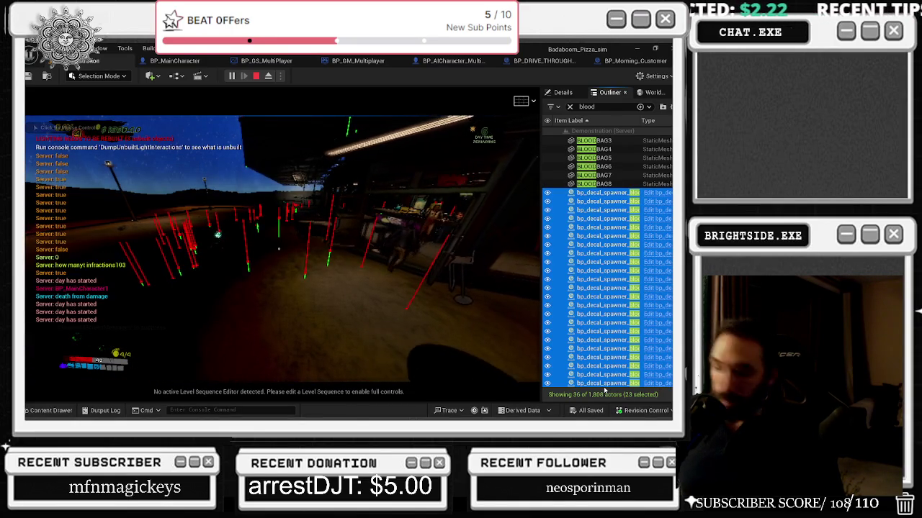
pyautogui.press('Delete')
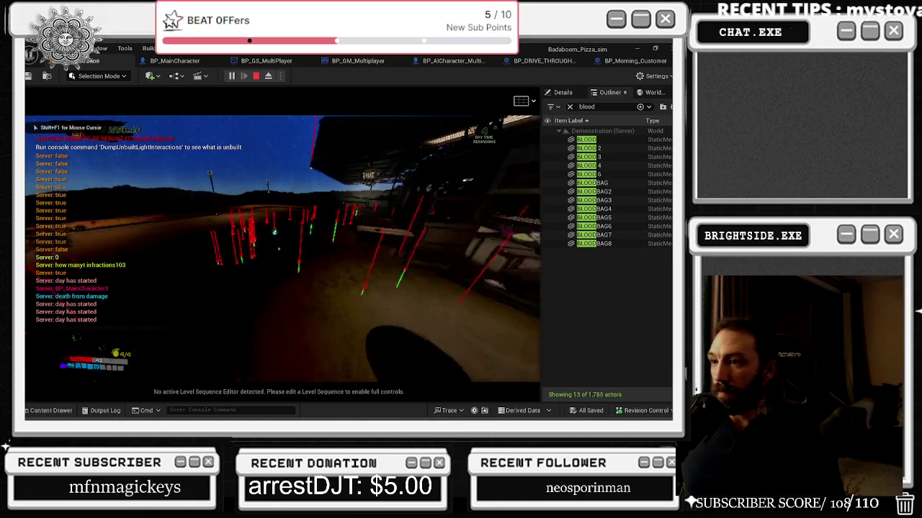
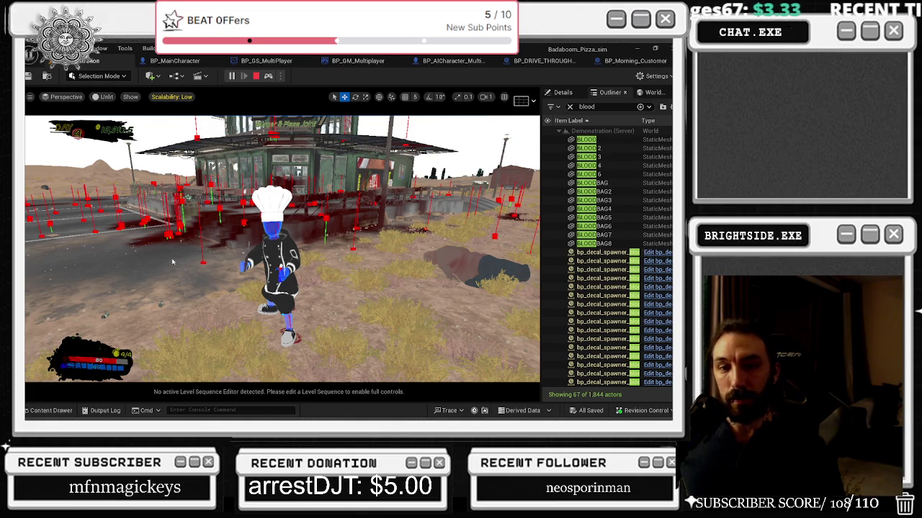
# - Focus the viewport on the first seven blood decal spawners, near the pizza building and in the desert
pyautogui.doubleClick(612, 252)
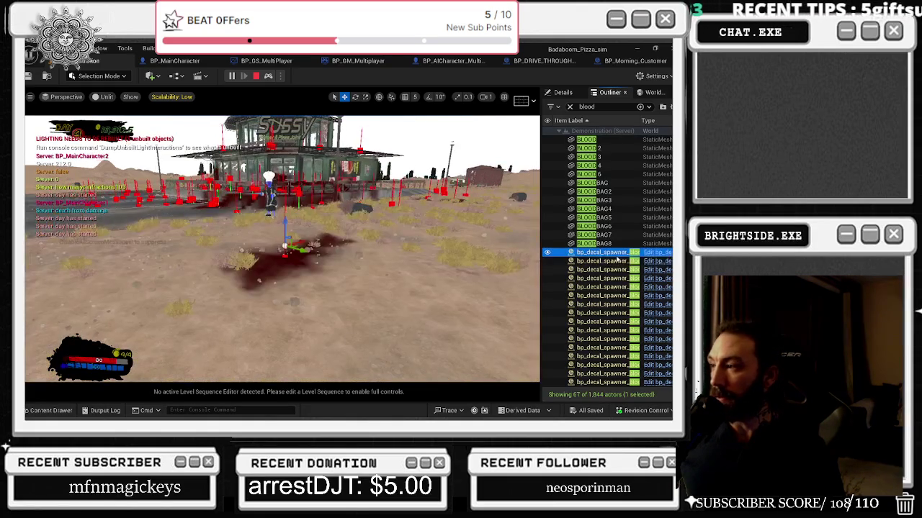
pyautogui.doubleClick(616, 261)
pyautogui.doubleClick(605, 269)
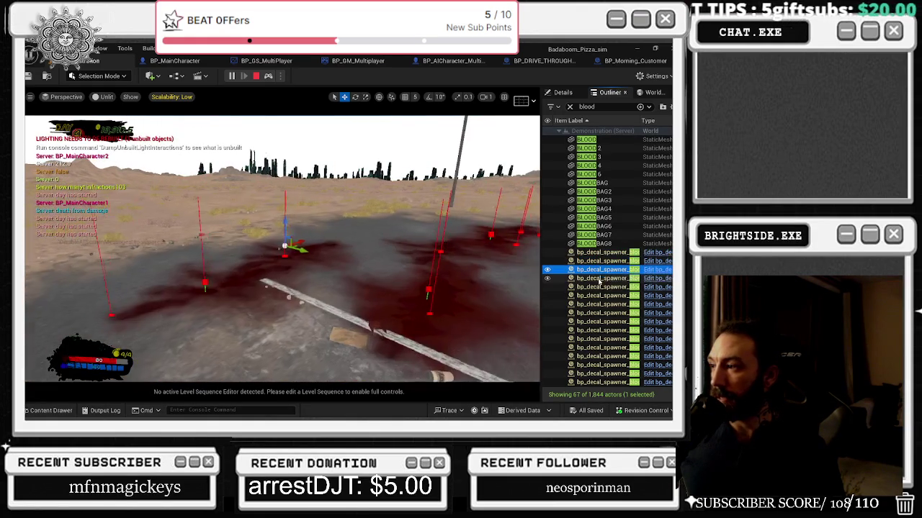
pyautogui.doubleClick(600, 279)
pyautogui.doubleClick(599, 288)
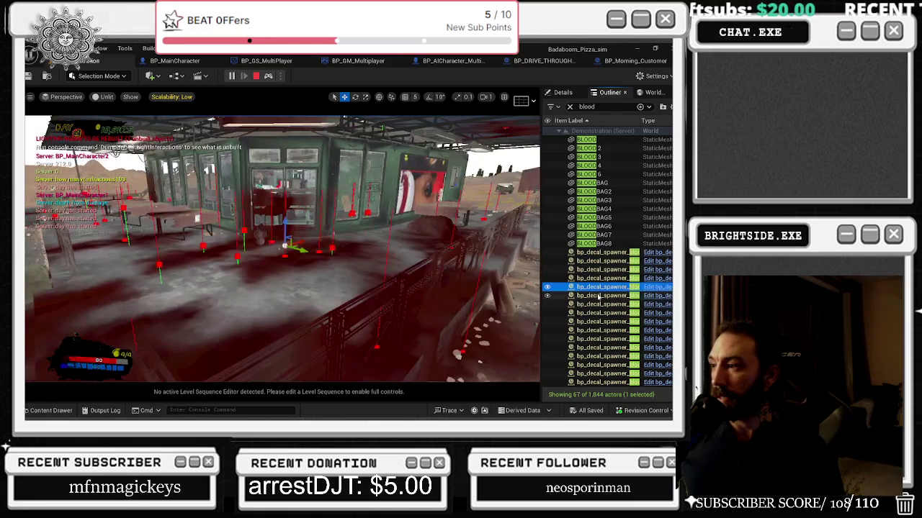
pyautogui.doubleClick(599, 296)
pyautogui.doubleClick(590, 314)
# - Step down the filtered Outliner list, framing each following blood decal spawner with F
pyautogui.press('Down')
pyautogui.press('f')
pyautogui.press('Down')
pyautogui.press('f')
pyautogui.press('Down')
pyautogui.press('f')
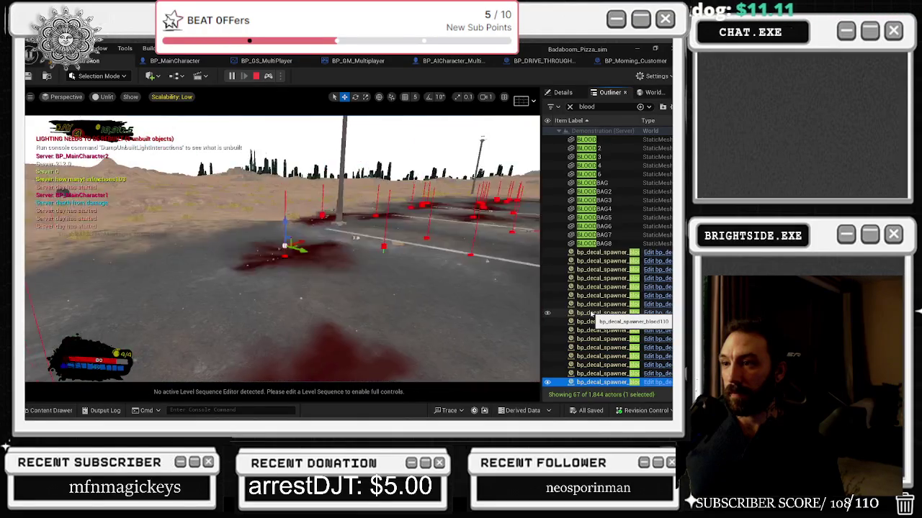
pyautogui.press('Down')
pyautogui.press('f')
pyautogui.press('Down')
pyautogui.press('f')
pyautogui.press('Down')
pyautogui.press('f')
pyautogui.press('Down')
pyautogui.press('f')
pyautogui.press('Down')
pyautogui.press('f')
pyautogui.press('Down')
pyautogui.press('f')
pyautogui.press('Down')
pyautogui.press('f')
pyautogui.press('Down')
pyautogui.press('f')
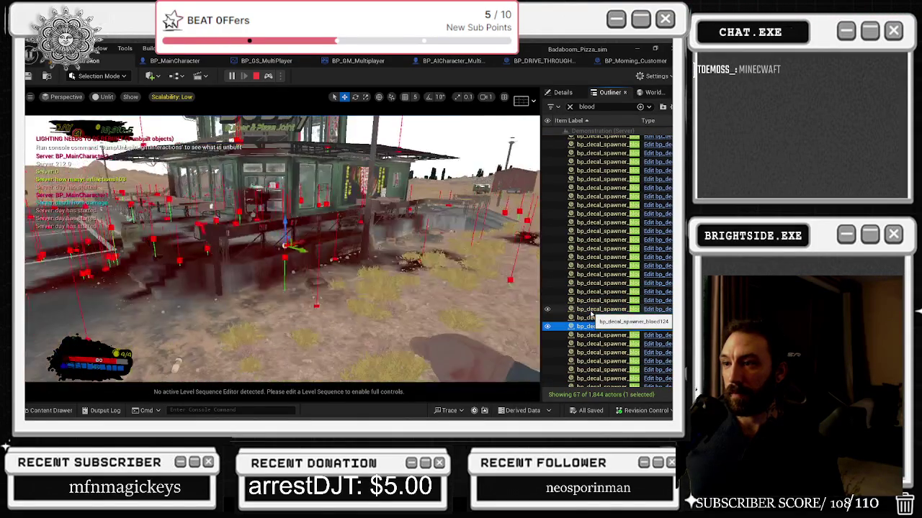
pyautogui.press('Down')
pyautogui.press('f')
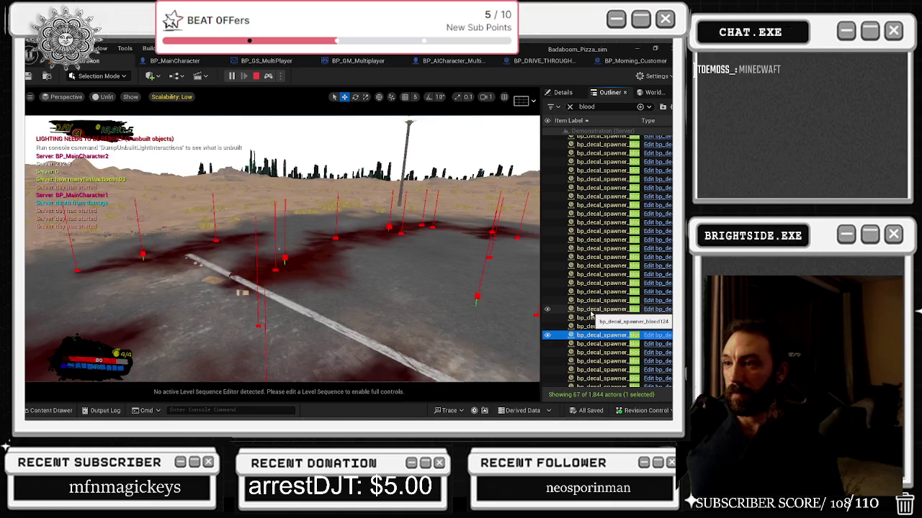
pyautogui.press('f')
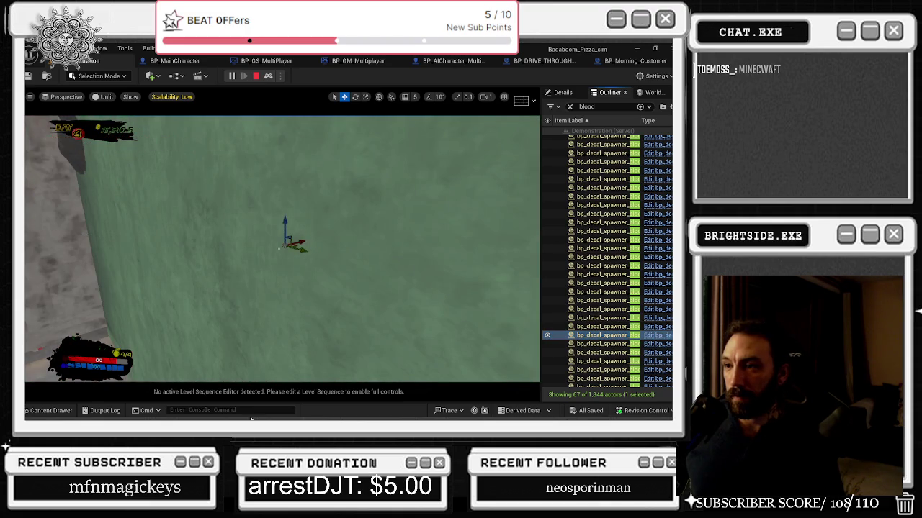
# - Inspect later spawners beside the dumpster, inside the building and in the outdoor lot
pyautogui.scroll(-5, 283, 248)
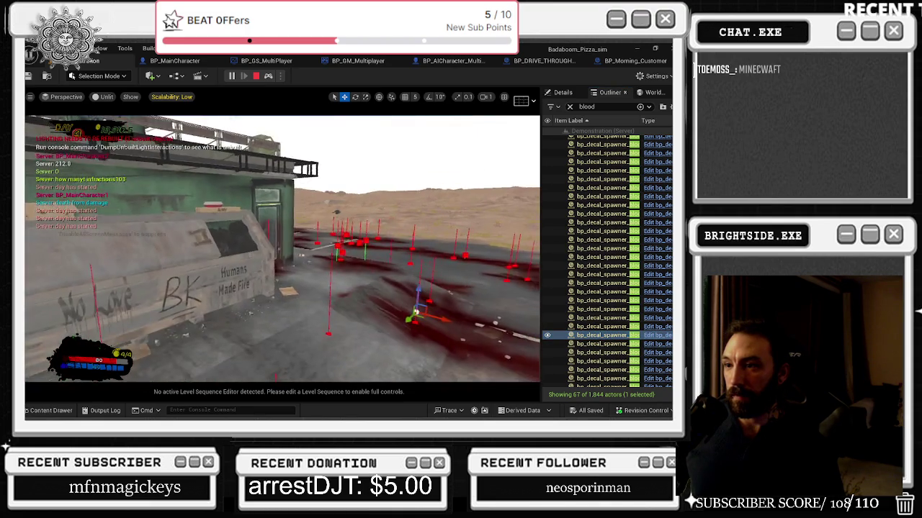
pyautogui.click(607, 344)
pyautogui.press('Down')
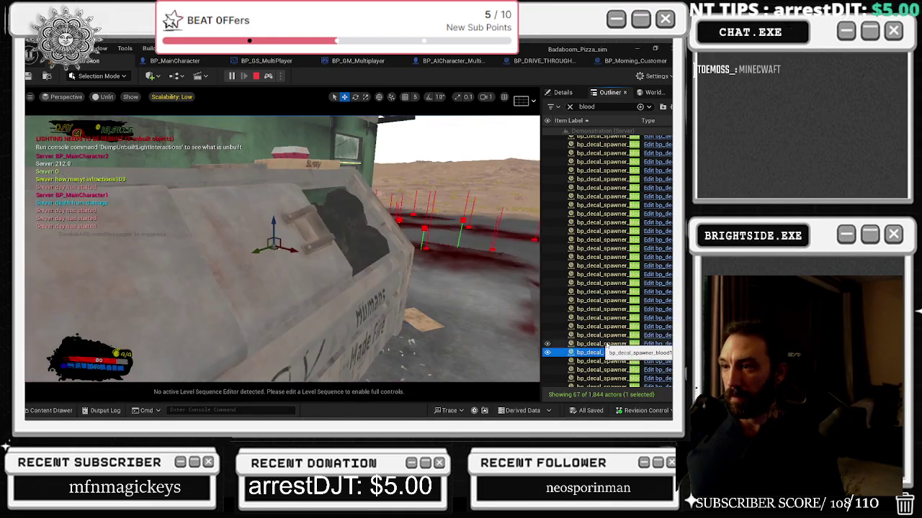
pyautogui.press('Down')
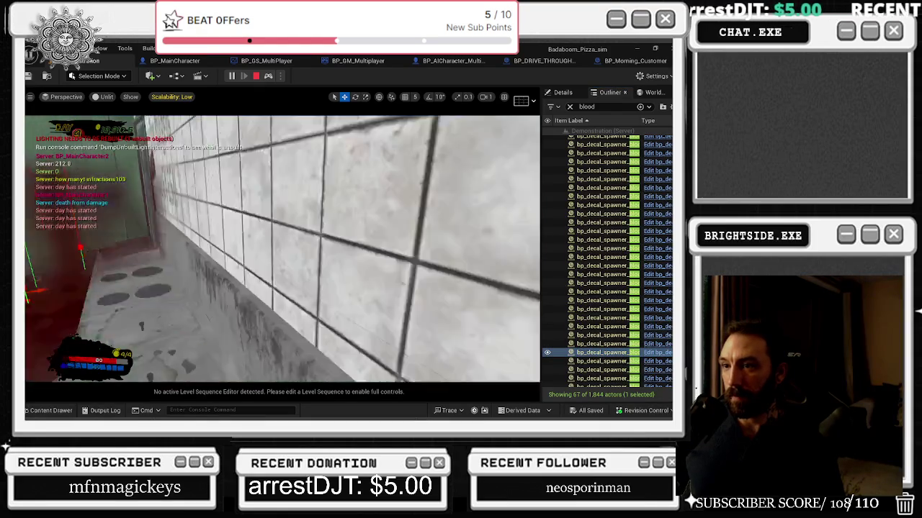
pyautogui.click(576, 360)
pyautogui.press('Down')
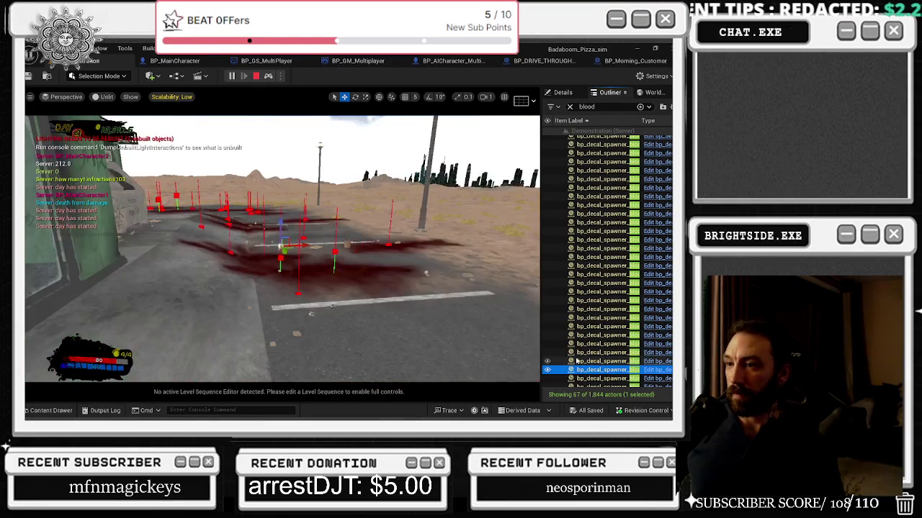
pyautogui.press('Down')
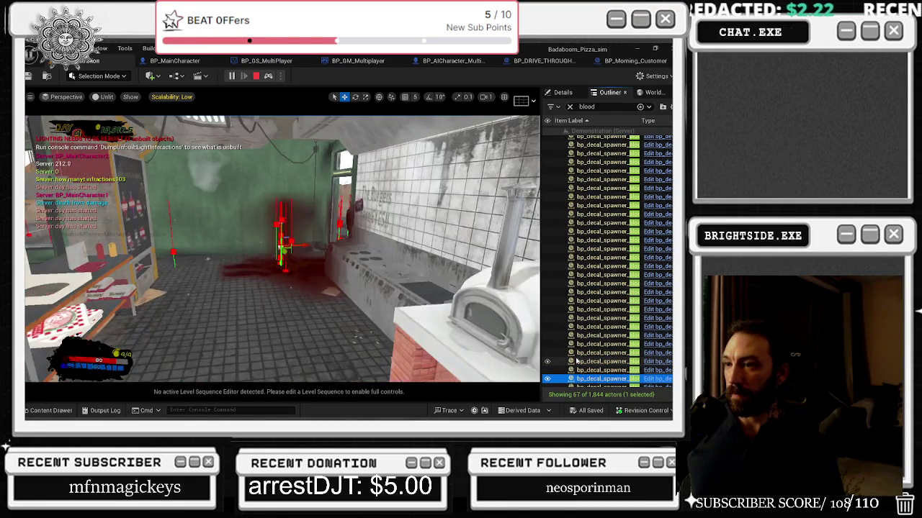
pyautogui.press('Up')
pyautogui.press('Up')
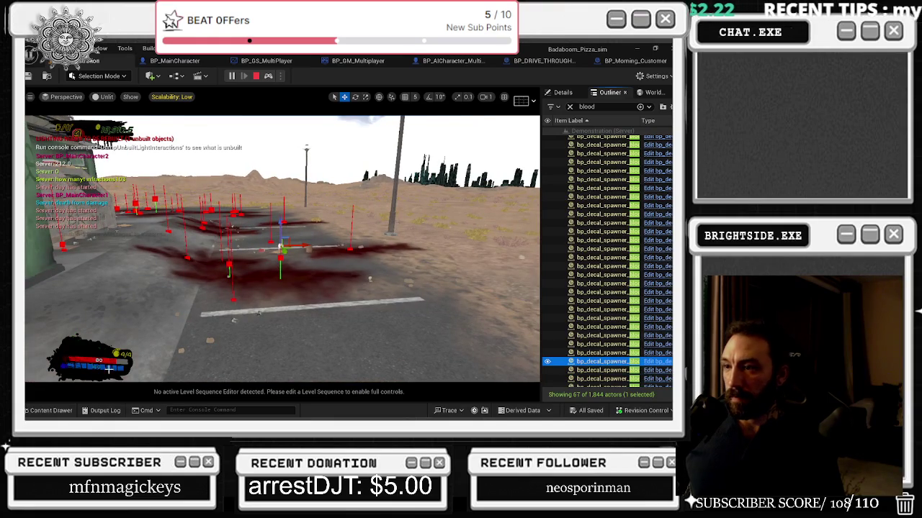
pyautogui.scroll(5, 266, 274)
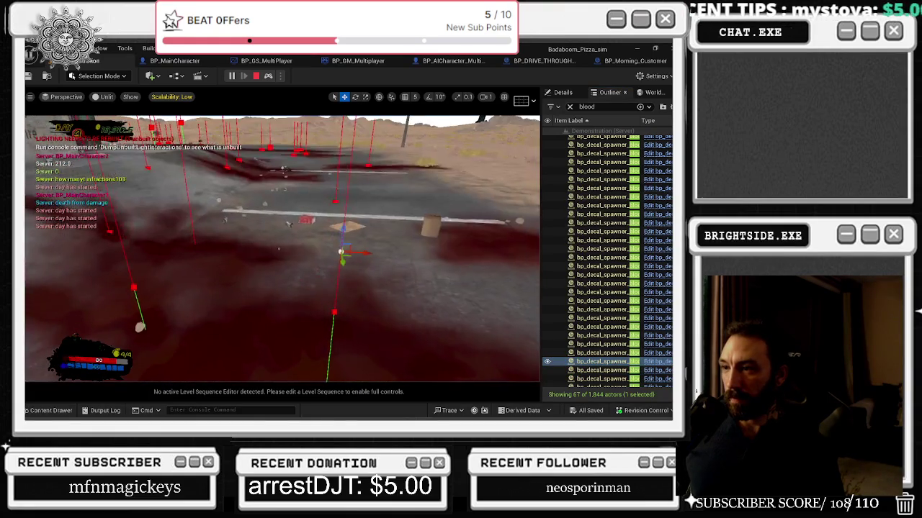
# - Move the framed blood decal spawner toward the lower left, then frame the next two spawners
pyautogui.press('f')
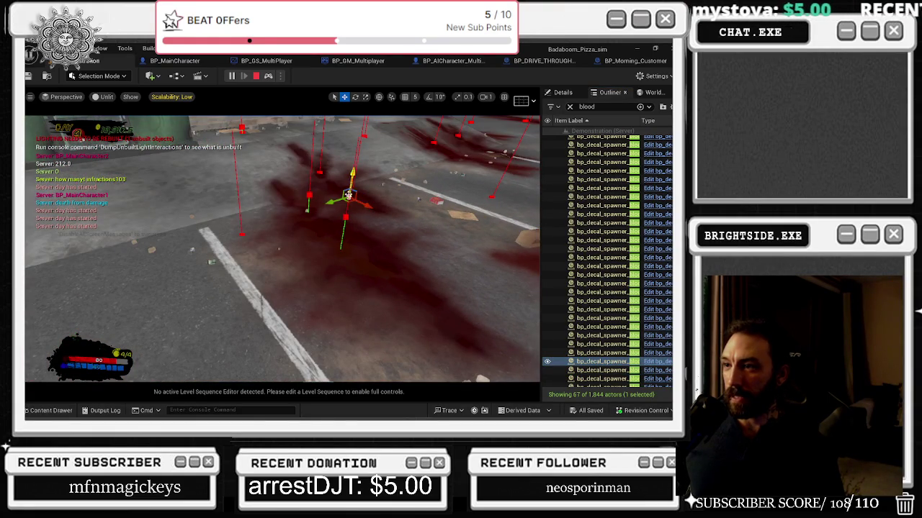
pyautogui.moveTo(341, 201); pyautogui.dragTo(194, 239)
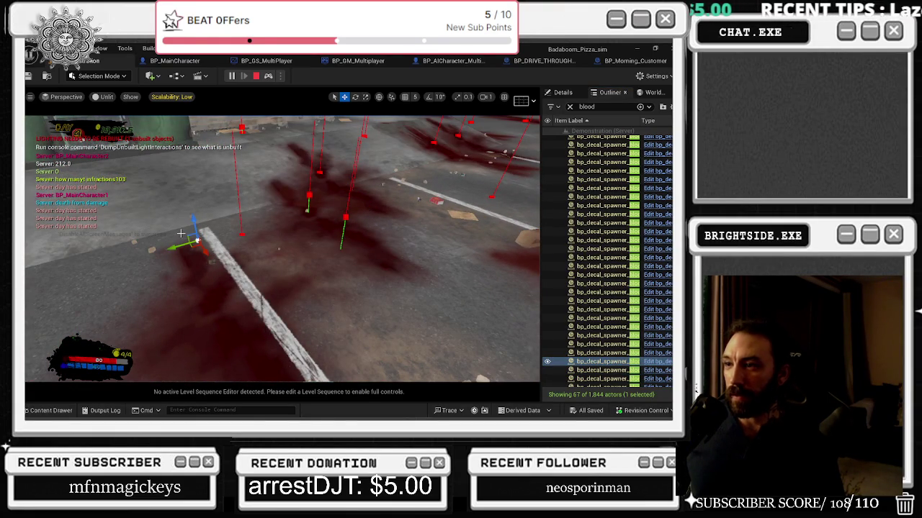
pyautogui.doubleClick(607, 370)
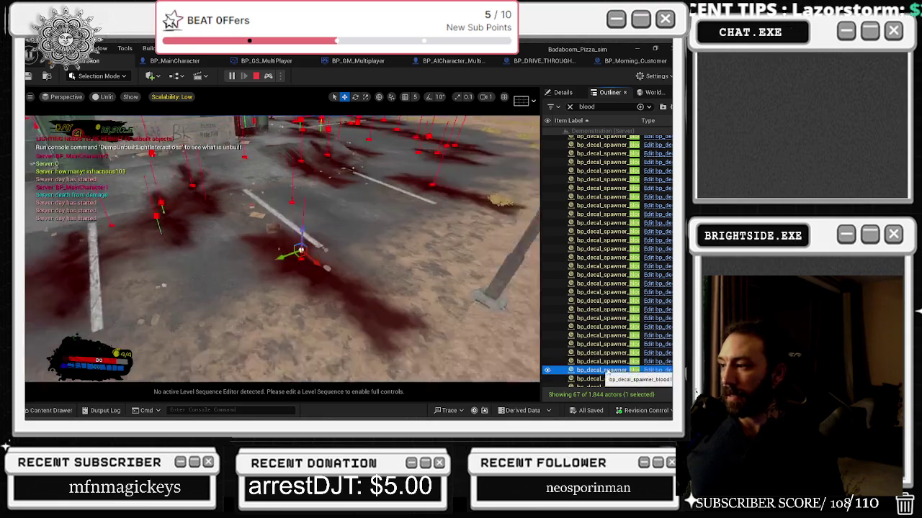
pyautogui.press('Down')
pyautogui.press('f')
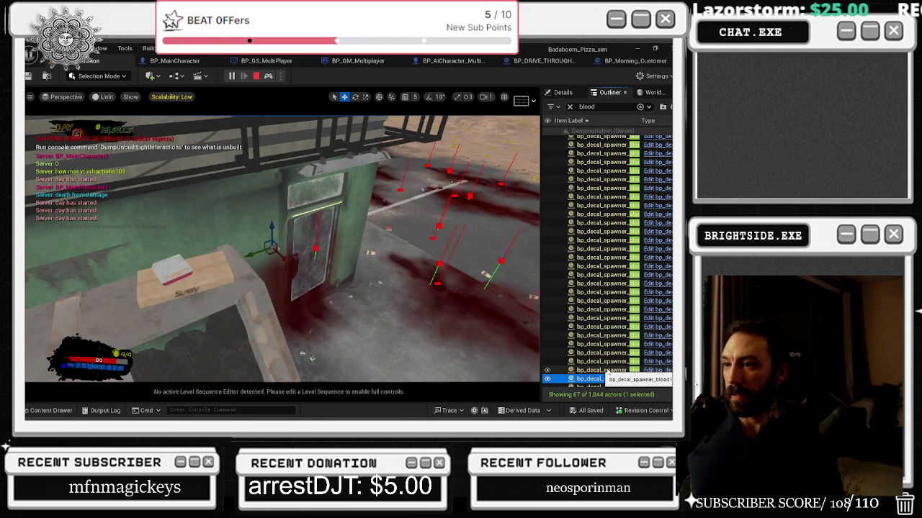
pyautogui.press('Down')
pyautogui.press('f')
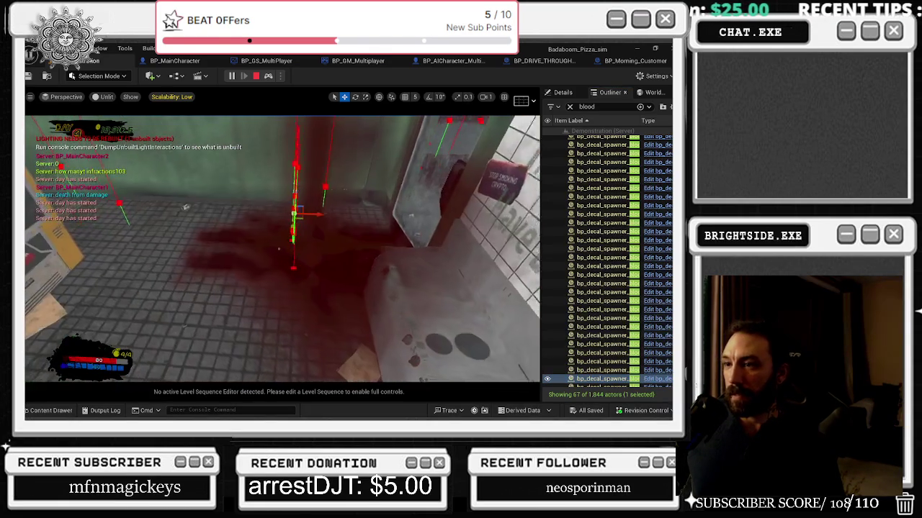
# - Scroll further down the Outliner and fly to the rooftop blood decal spawners
pyautogui.scroll(-3, 604, 288)
pyautogui.click(599, 267)
pyautogui.doubleClick(599, 276)
pyautogui.doubleClick(595, 285)
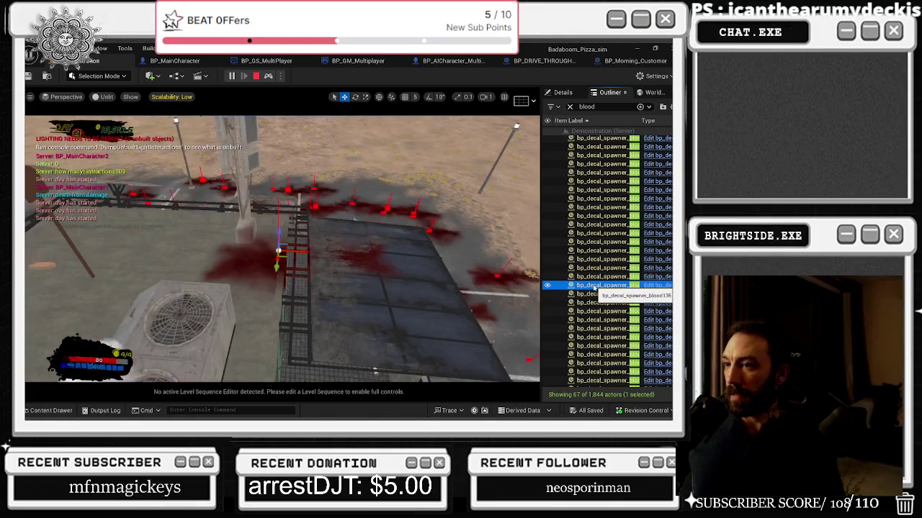
# - Step through the remaining blood decal spawners one by one, framing each in the viewport
pyautogui.press('Down')
pyautogui.press('f')
pyautogui.press('Down')
pyautogui.press('f')
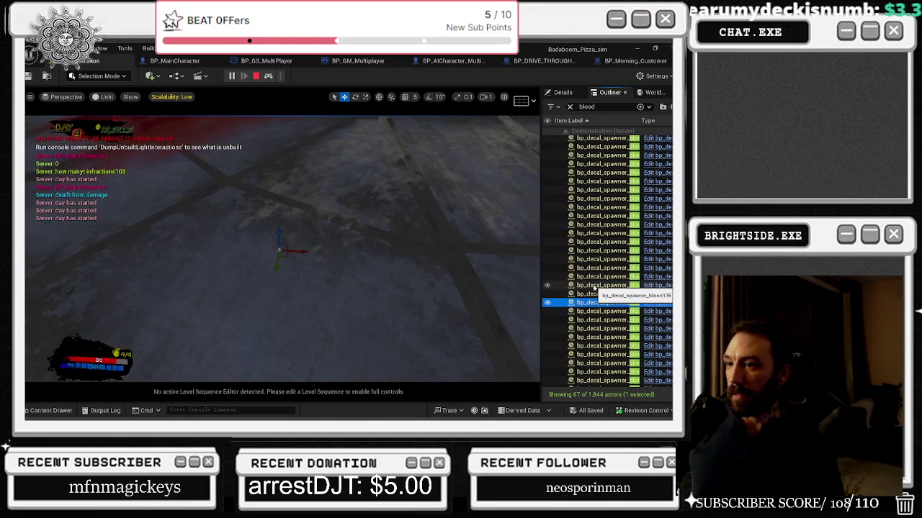
pyautogui.press('Down')
pyautogui.press('f')
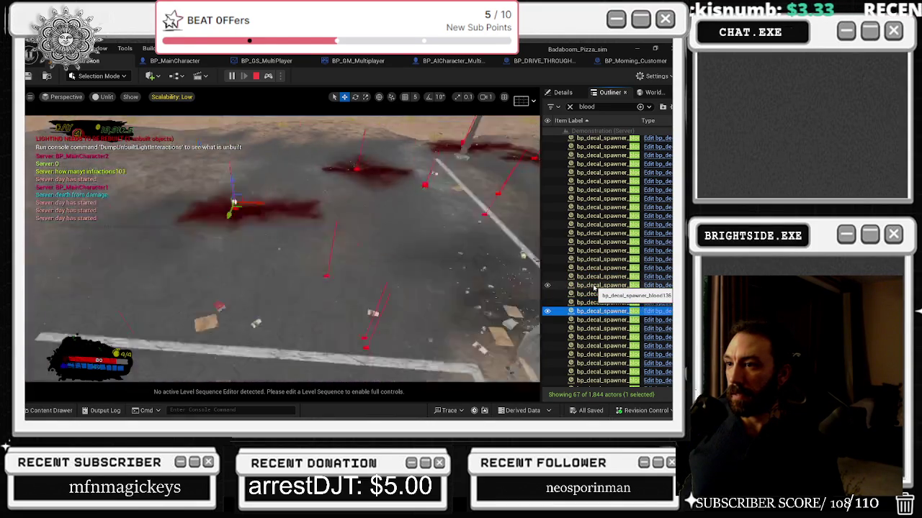
pyautogui.press('Down')
pyautogui.press('f')
pyautogui.press('Down')
pyautogui.press('f')
pyautogui.press('Down')
pyautogui.press('f')
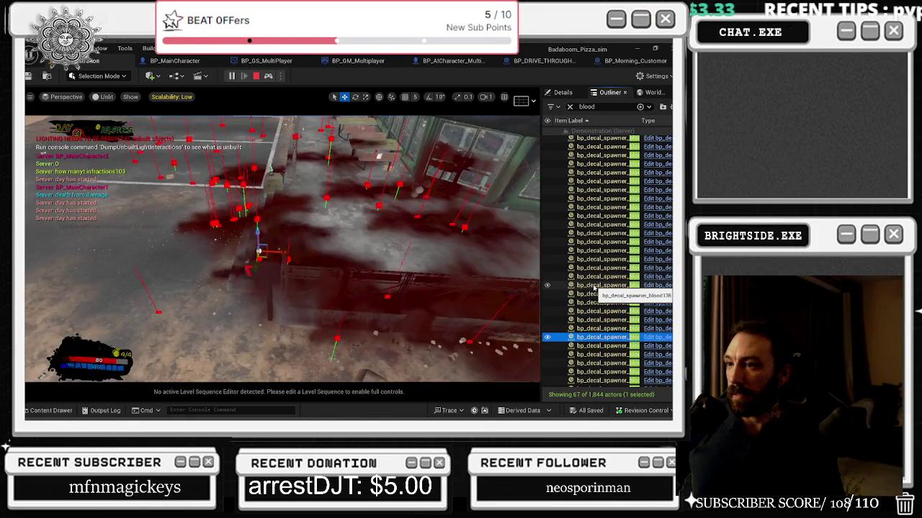
pyautogui.press('Down')
pyautogui.press('f')
pyautogui.press('Down')
pyautogui.press('f')
pyautogui.press('Down')
pyautogui.press('f')
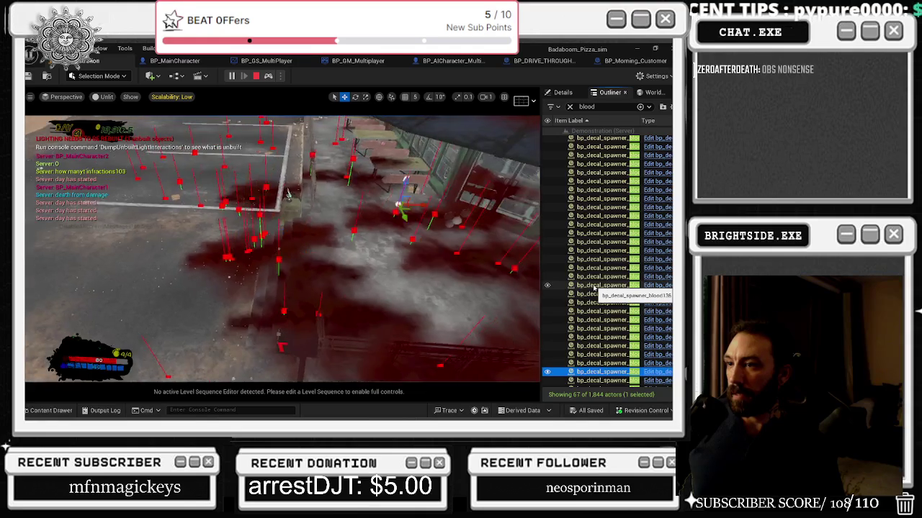
pyautogui.press('Down')
pyautogui.press('f')
pyautogui.press('Down')
pyautogui.press('f')
pyautogui.press('Down')
pyautogui.press('f')
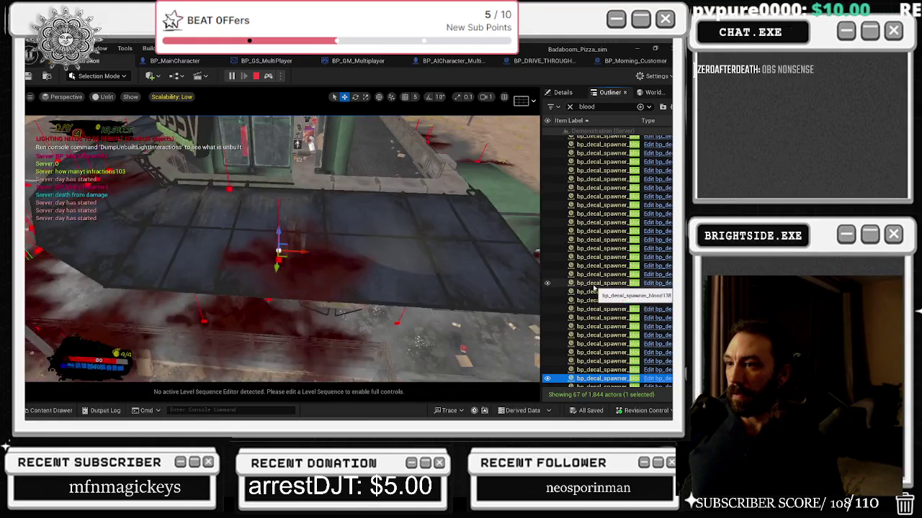
pyautogui.press('Down')
pyautogui.press('f')
pyautogui.press('Down')
pyautogui.press('f')
pyautogui.press('Down')
pyautogui.press('f')
pyautogui.press('Down')
pyautogui.press('f')
pyautogui.press('Down')
pyautogui.press('f')
# - Frame the last spawner, then possess the chef character again
pyautogui.press('Down')
pyautogui.press('f')
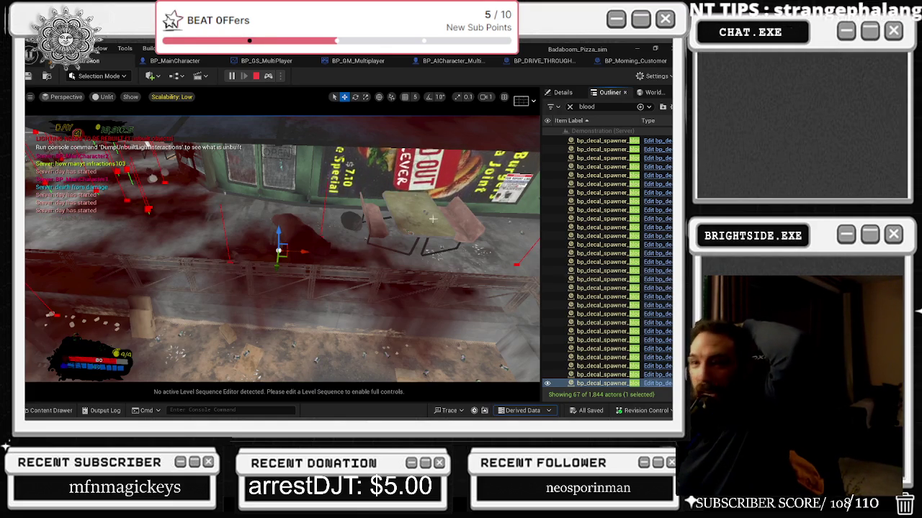
pyautogui.click(267, 76)
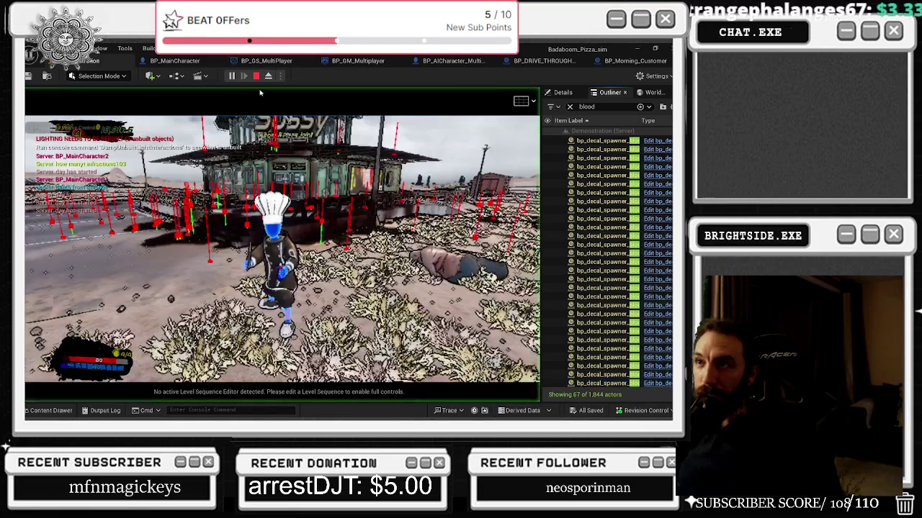
# - Select every bp_decal_spawner from the first row down with Shift+End and delete them all
pyautogui.hotkey('alt', 'Tab')
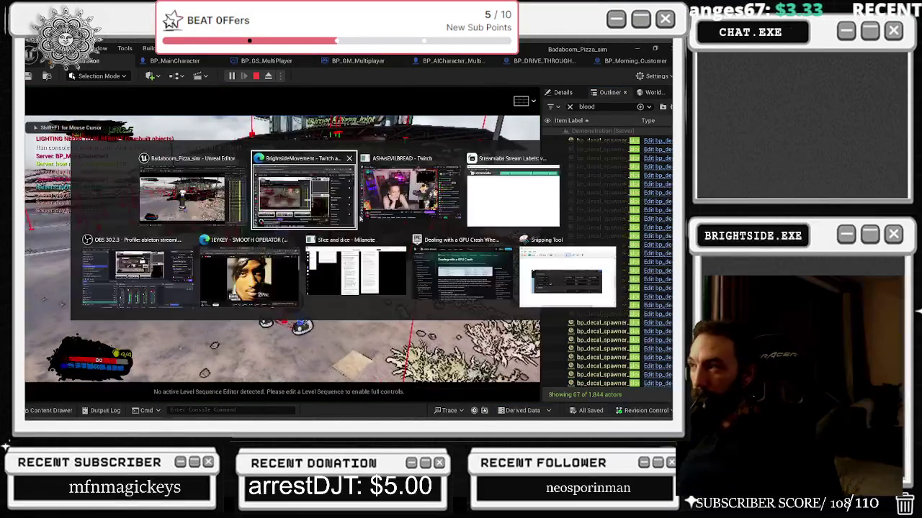
pyautogui.click(624, 386)
pyautogui.scroll(4, 612, 324)
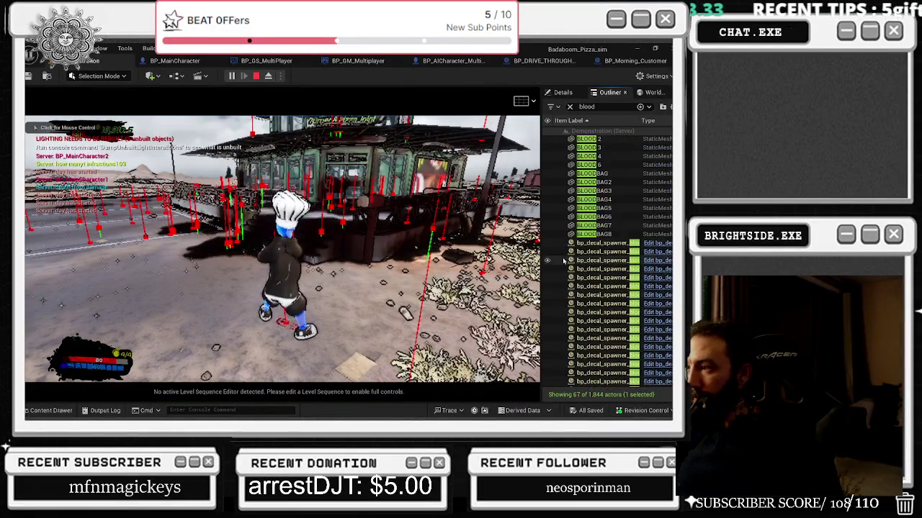
pyautogui.keyDown('shift'); pyautogui.click(605, 242); pyautogui.keyUp('shift')
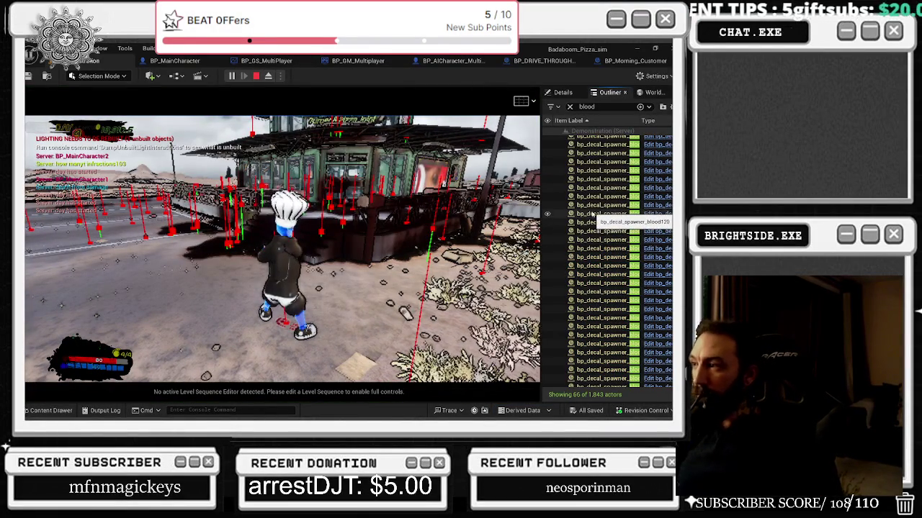
pyautogui.scroll(5, 592, 219)
pyautogui.scroll(5, 601, 303)
pyautogui.click(607, 229)
pyautogui.hotkey('shift', 'End')
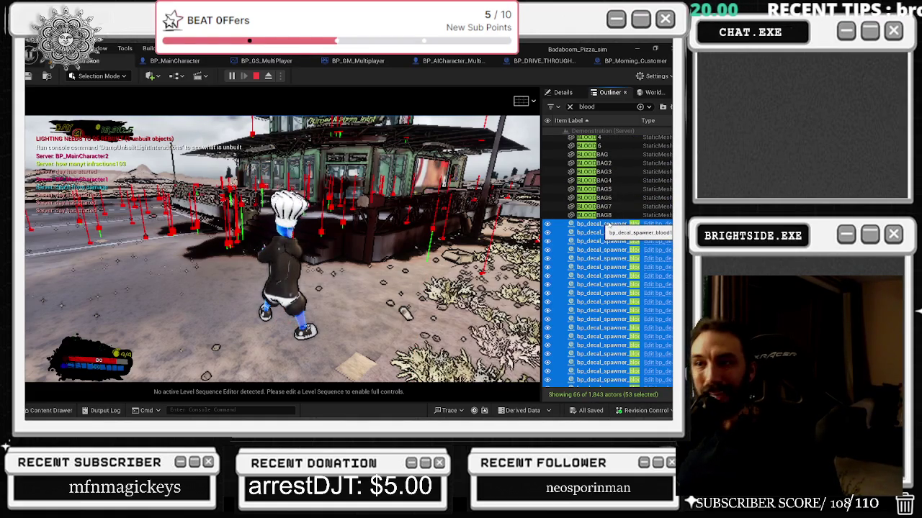
pyautogui.press('Delete')
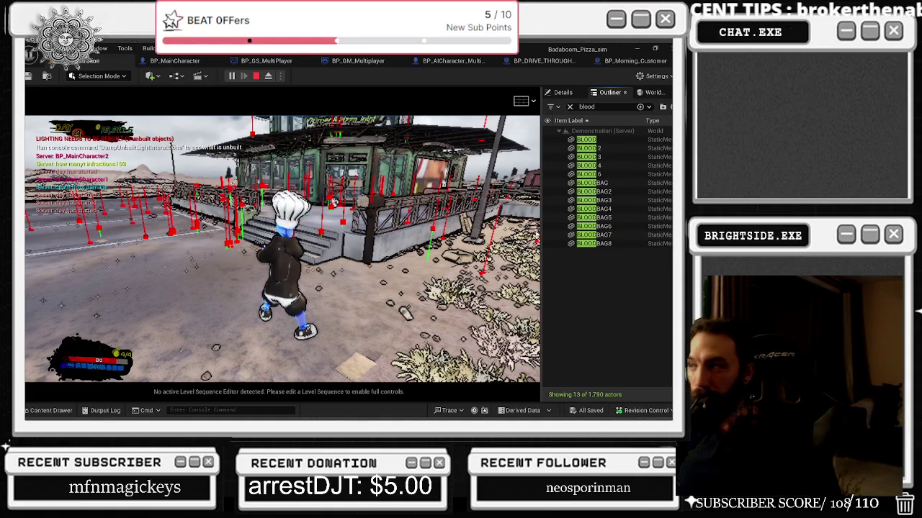
# - Walk the chef into the pizza shop, use the door, and run out across the lot
pyautogui.click(184, 223)
pyautogui.press('w')
pyautogui.press('w')
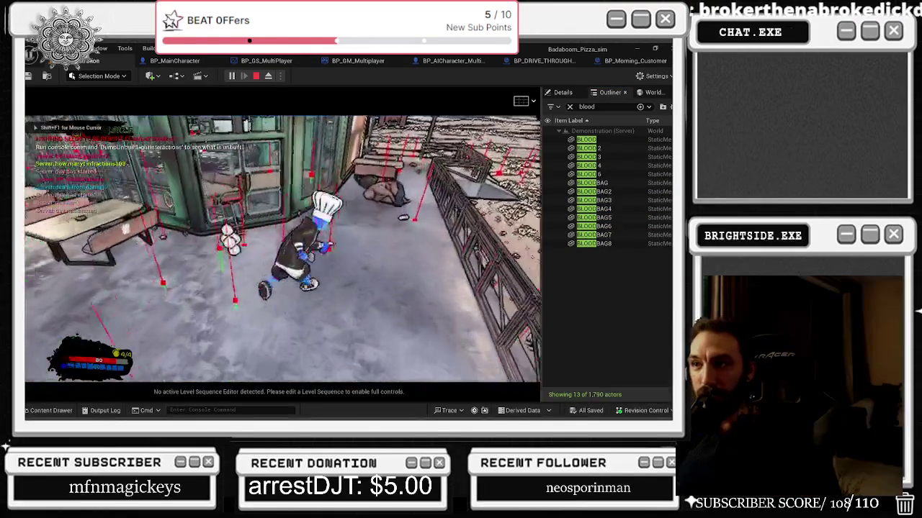
pyautogui.press('e')
pyautogui.press('w')
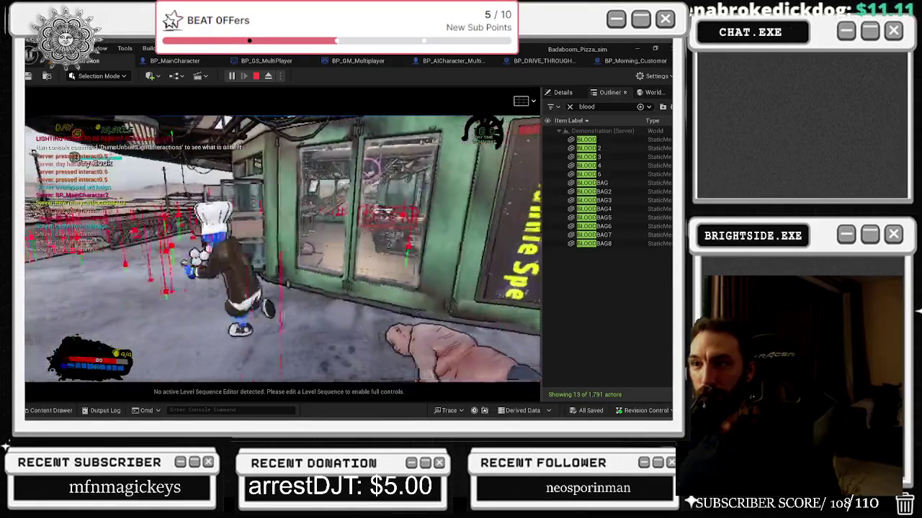
pyautogui.press('s')
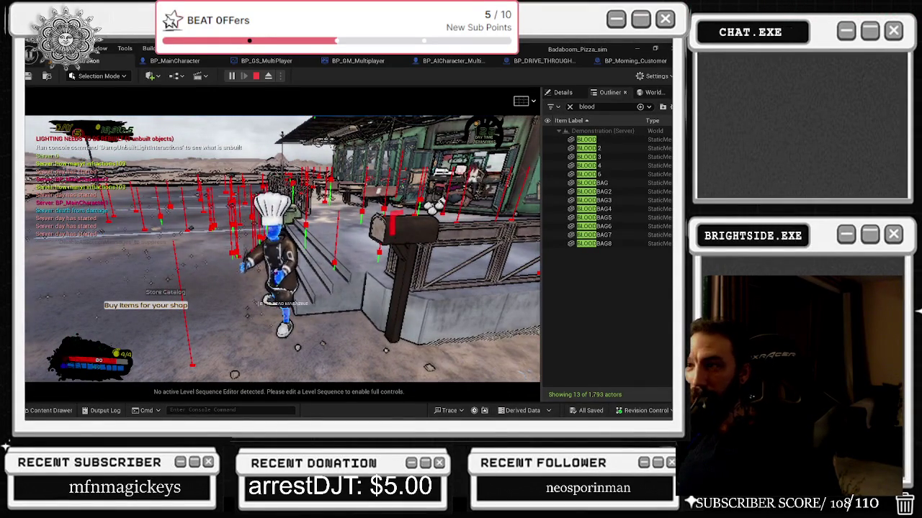
pyautogui.press('w')
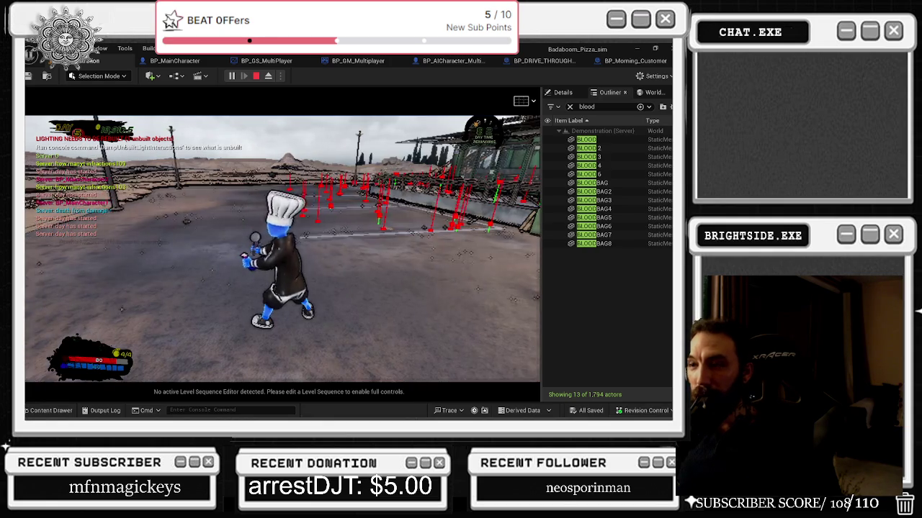
pyautogui.press('s')
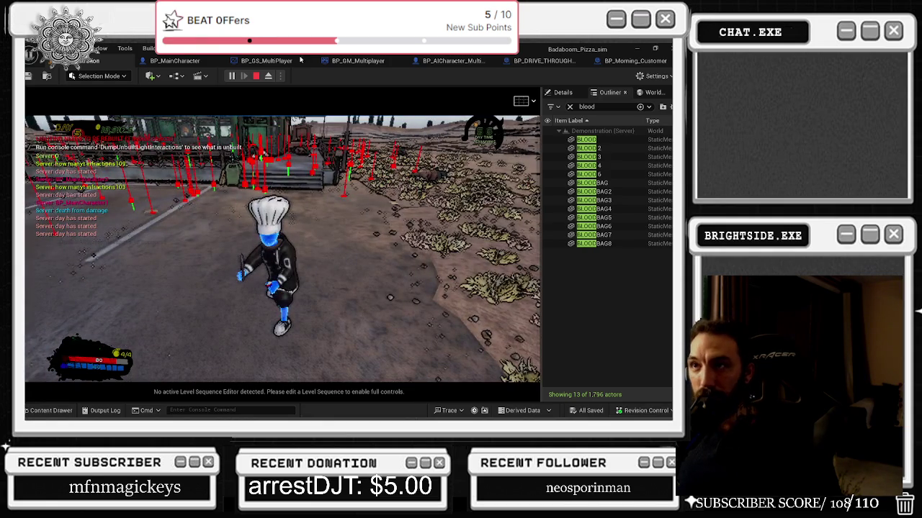
# - Stop the playtest, start a new play session, close the error log and walk the chef out
pyautogui.press('Escape')
pyautogui.hotkey('alt', 'p')
pyautogui.hotkey('alt', 'Tab')
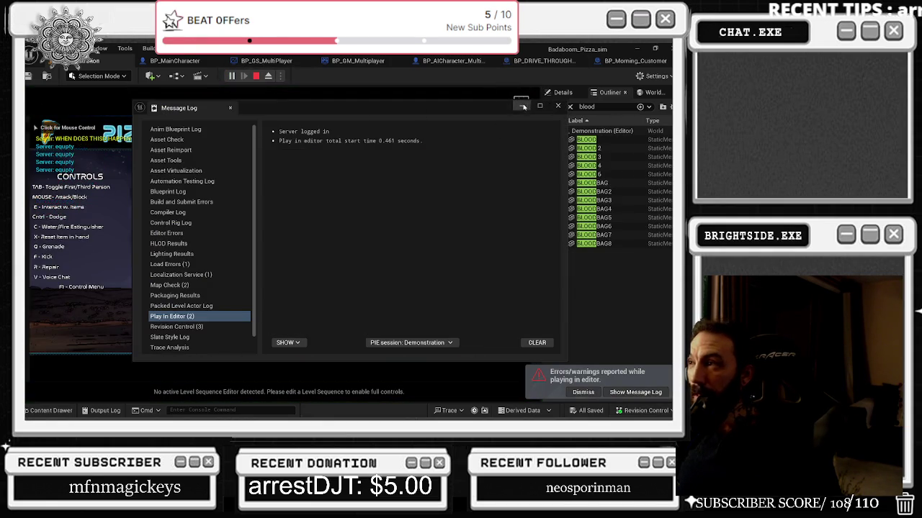
pyautogui.click(522, 106)
pyautogui.press('w')
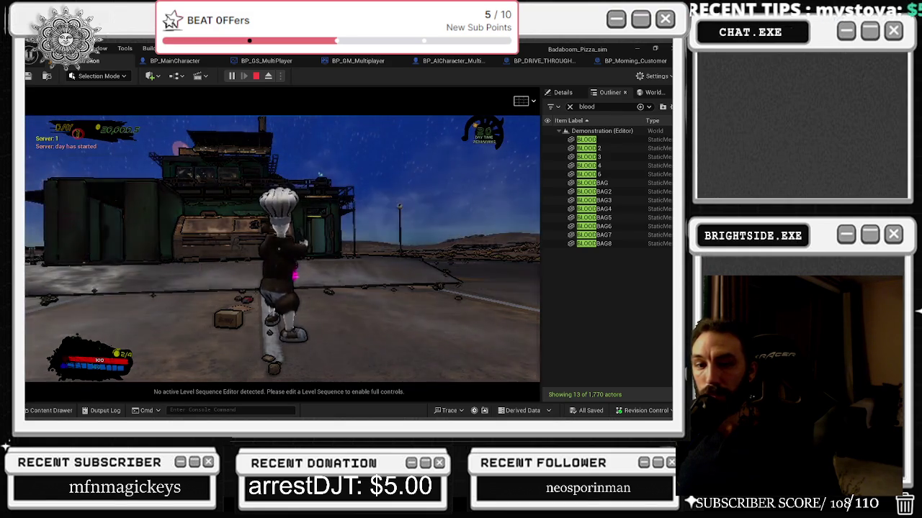
# - Walk the chef out to attack the robot, back away, then head inside to the door
pyautogui.press('w')
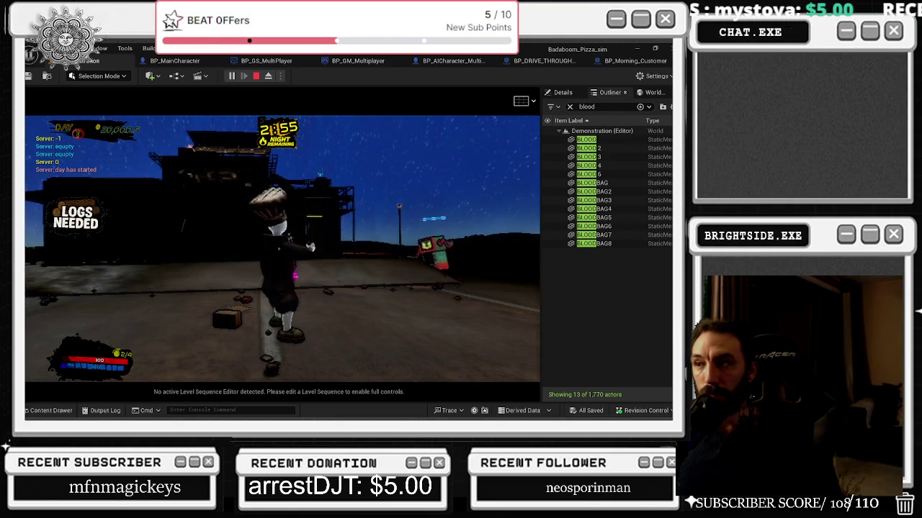
pyautogui.press('s')
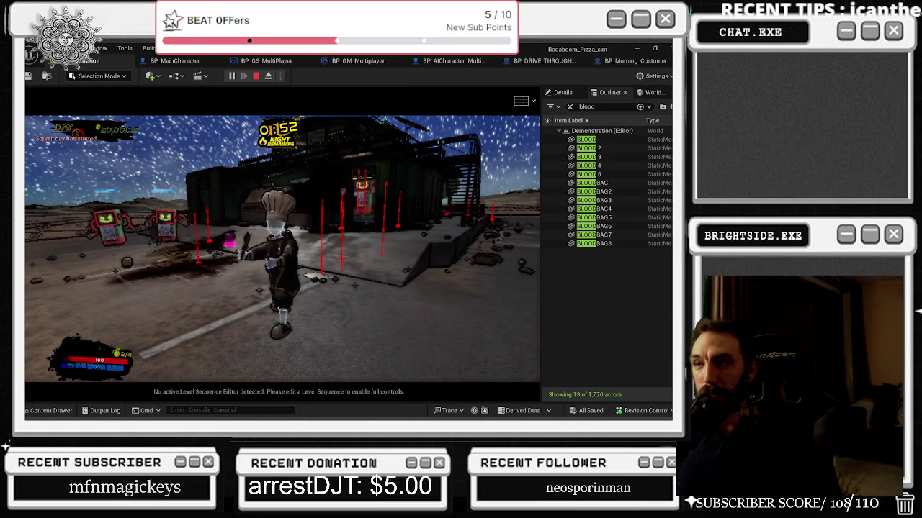
pyautogui.press('w')
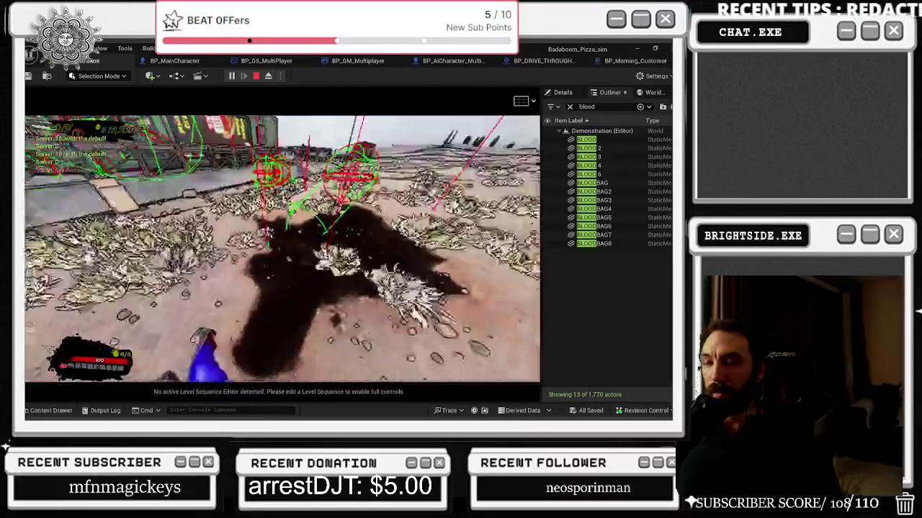
pyautogui.press('w')
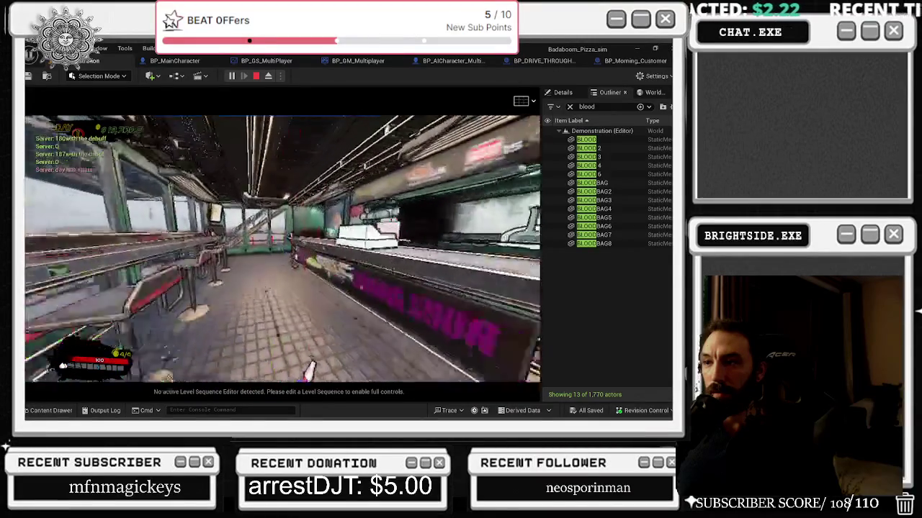
# - Open and close the in-game shop menu, dismiss the error log, and trim the Outliner search to 'blo'
pyautogui.press('e')
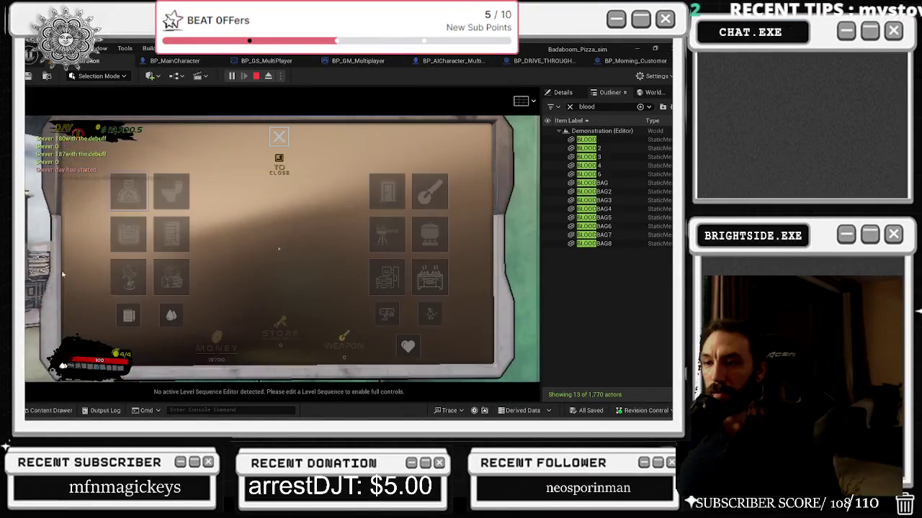
pyautogui.press('e')
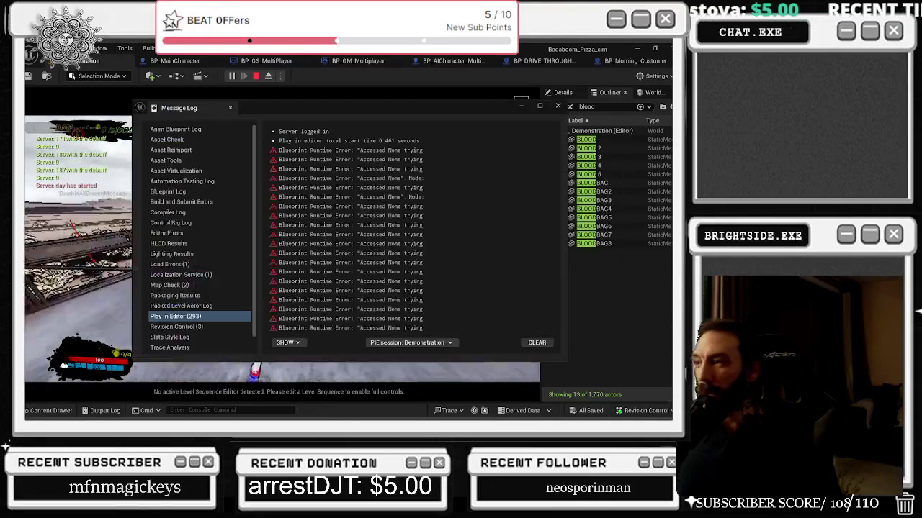
pyautogui.click(558, 106)
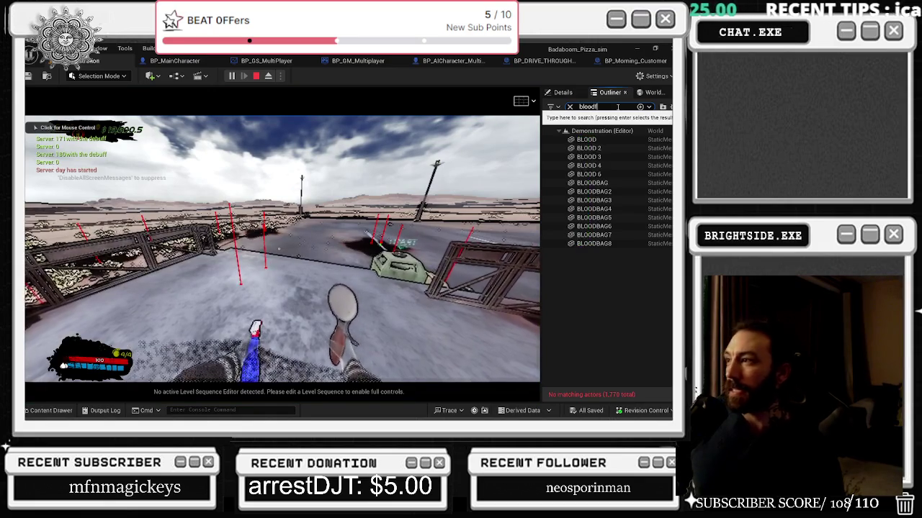
pyautogui.press('BackSpace')
pyautogui.press('BackSpace')
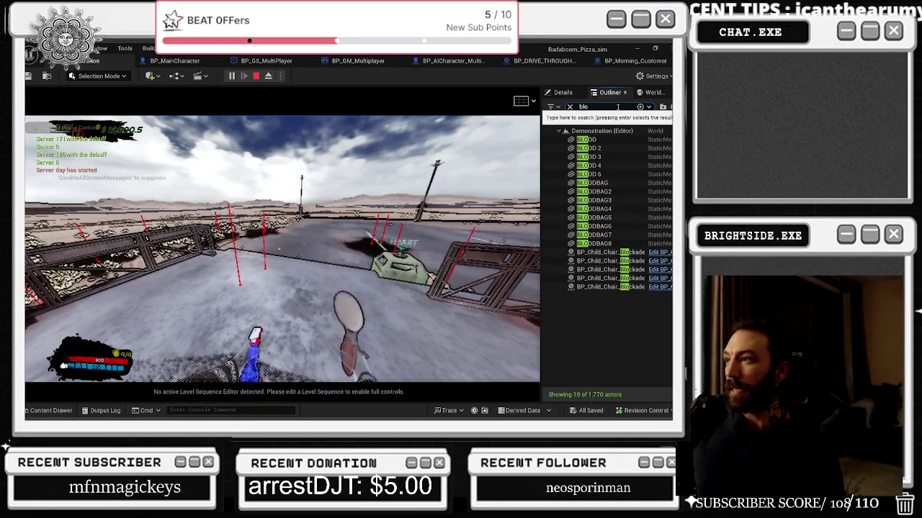
# - Restore the 'blood' Outliner filter, eject to a free camera with F8, and preview the first decal spawners
pyautogui.write('od')
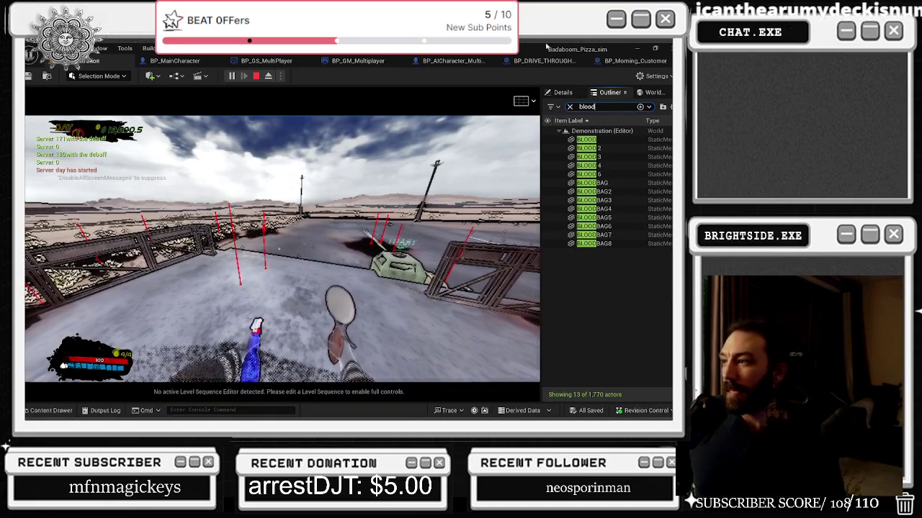
pyautogui.press('F8')
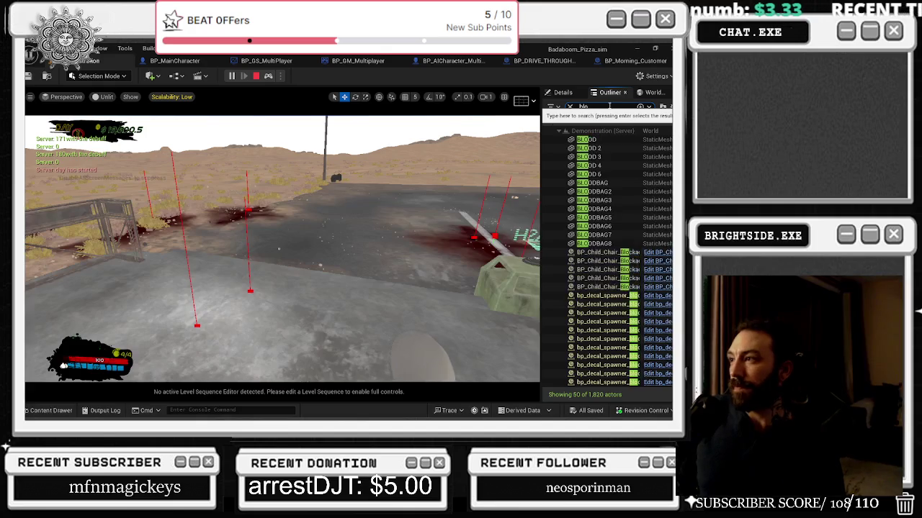
pyautogui.doubleClick(624, 261)
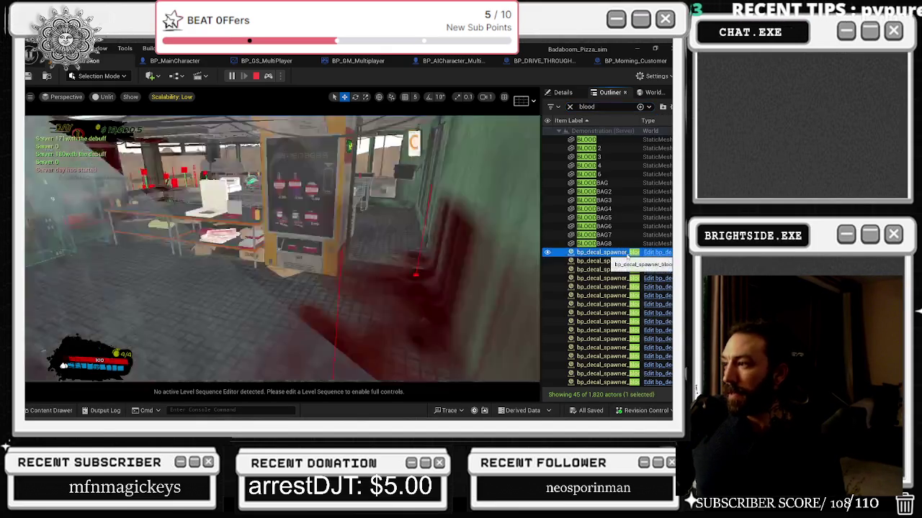
pyautogui.press('Down')
pyautogui.press('Down')
pyautogui.press('Down')
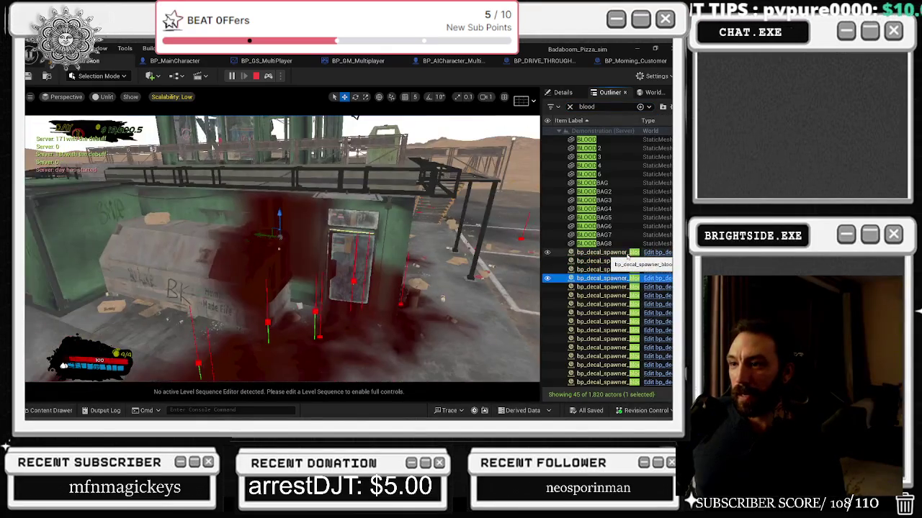
pyautogui.press('Down')
pyautogui.press('Down')
pyautogui.press('Down')
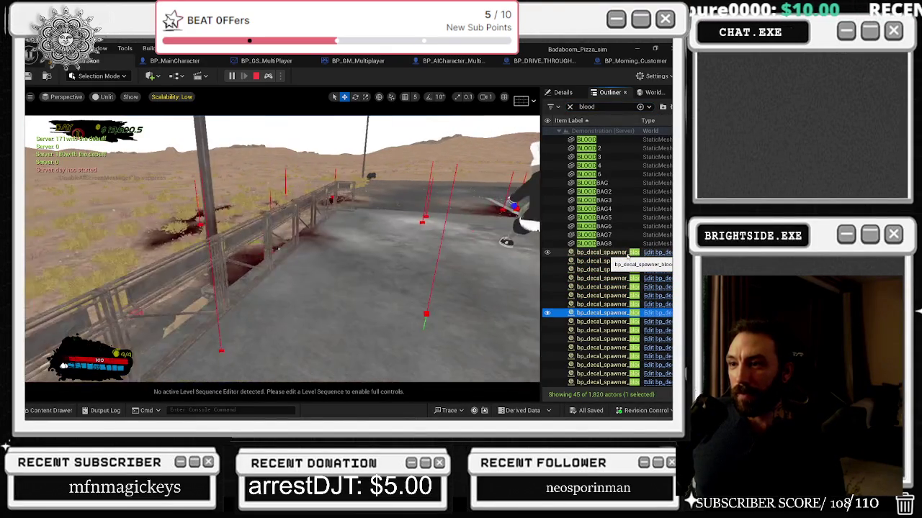
pyautogui.press('Down')
pyautogui.press('Down')
pyautogui.press('Down')
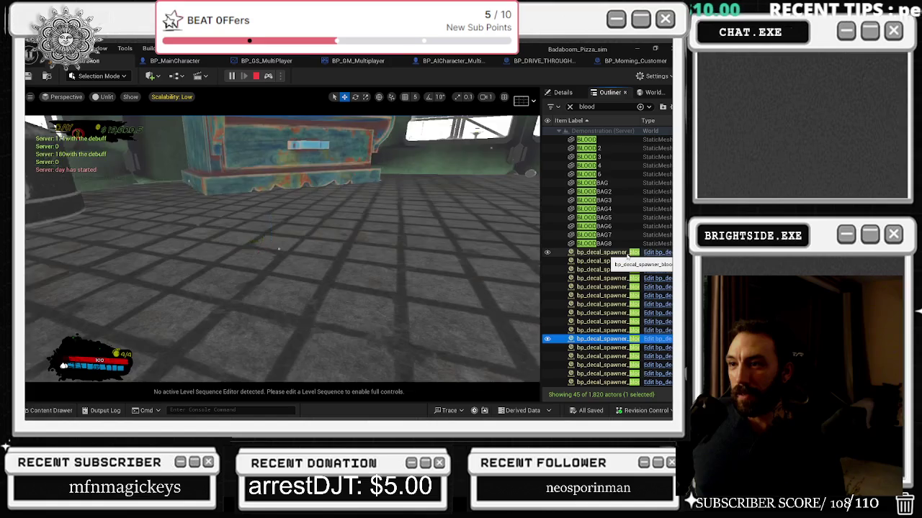
pyautogui.press('Down')
pyautogui.press('Down')
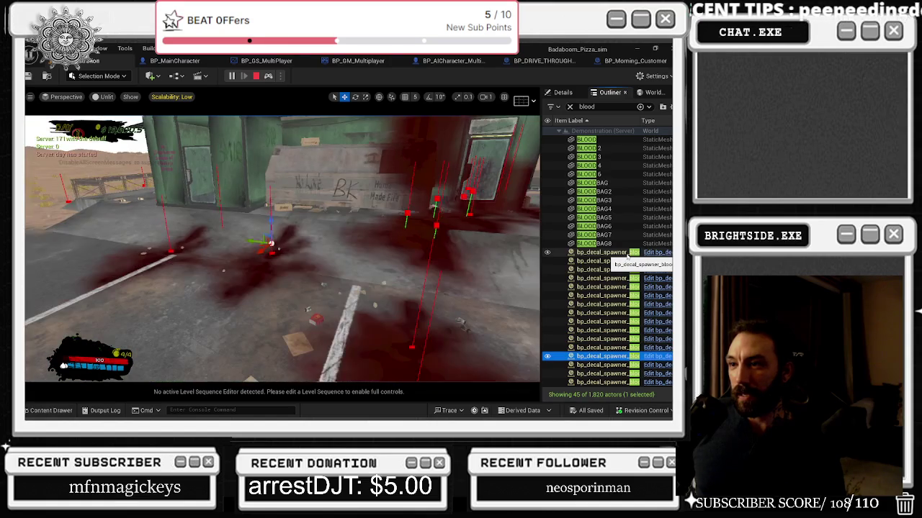
pyautogui.press('Up')
pyautogui.press('Up')
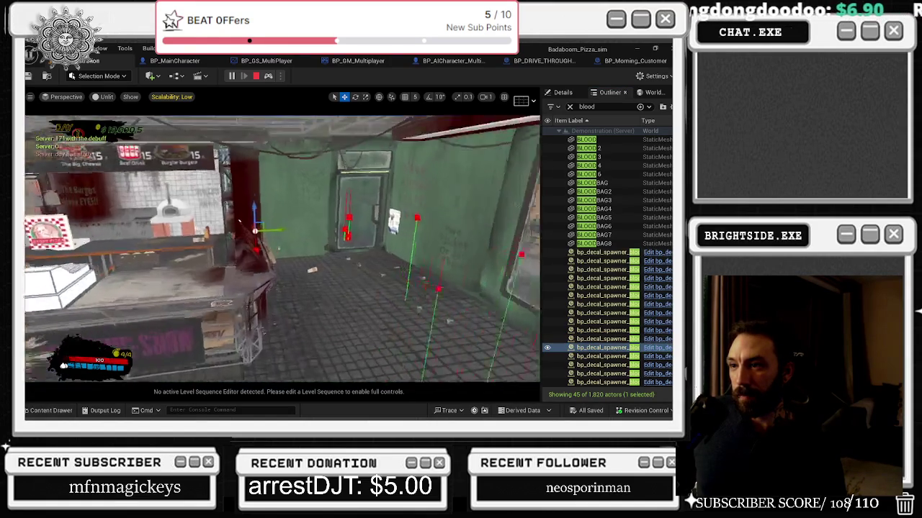
# - Revisit nearby spawners, then arrow further down the list viewing each blood decal spawner
pyautogui.click(598, 340)
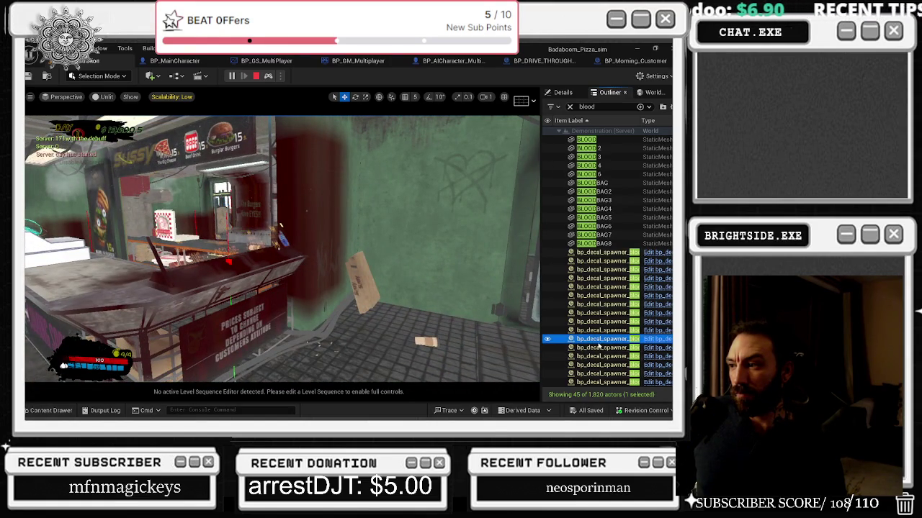
pyautogui.click(597, 322)
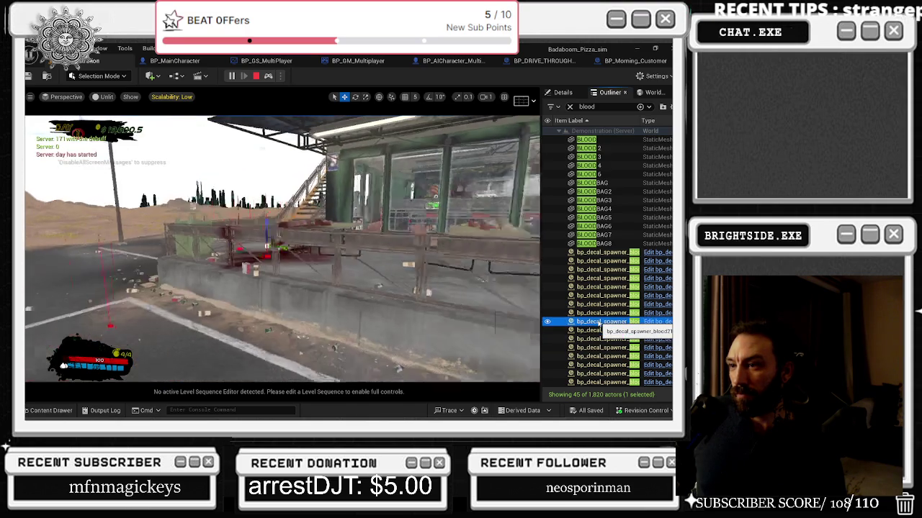
pyautogui.click(598, 347)
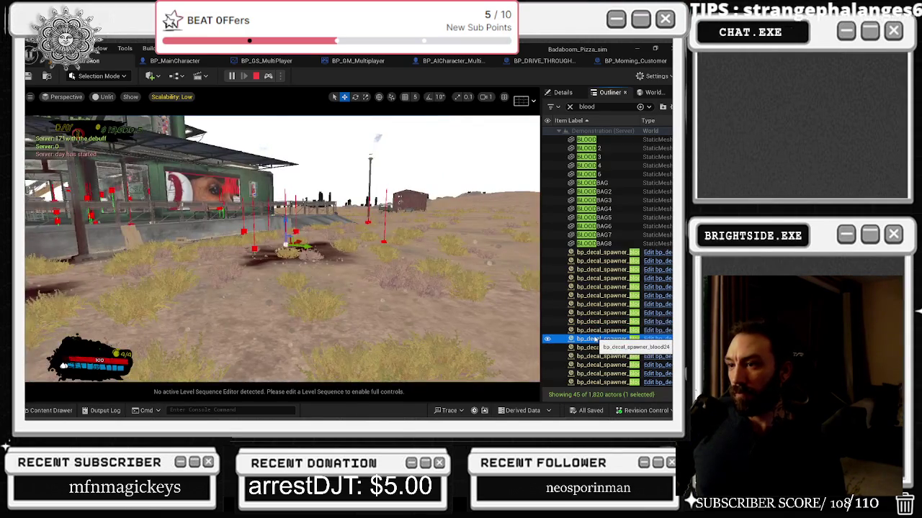
pyautogui.press('Down')
pyautogui.press('Down')
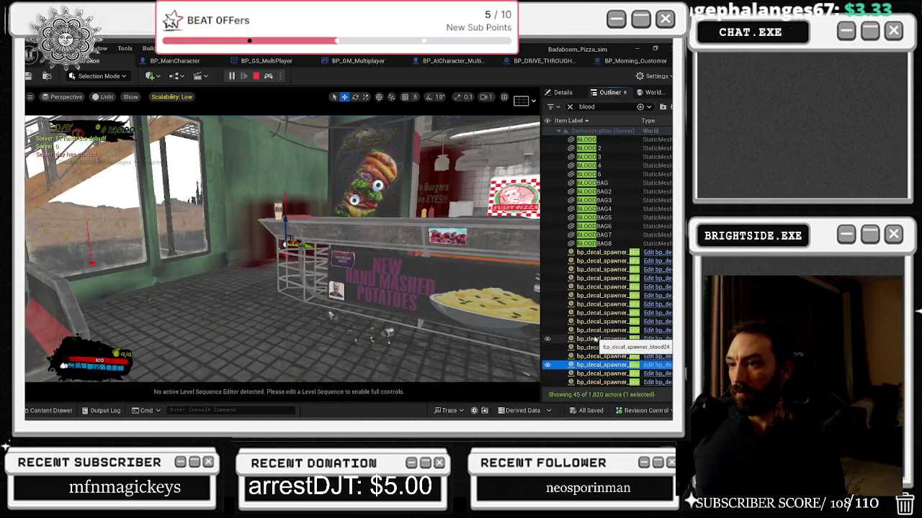
pyautogui.press('Down')
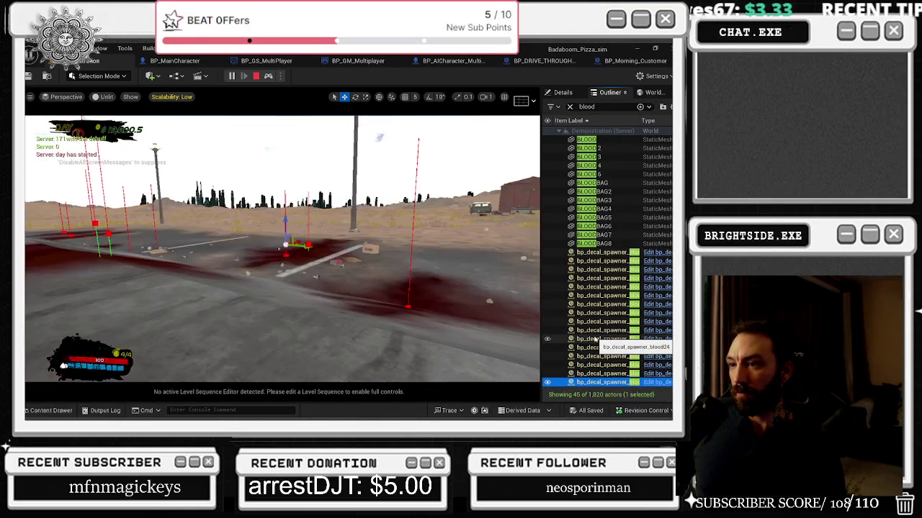
pyautogui.scroll(-4, 594, 339)
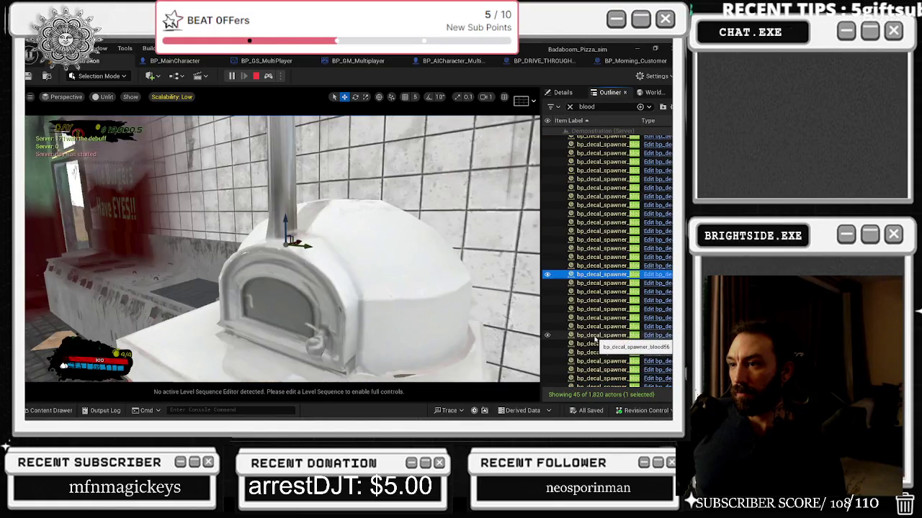
pyautogui.press('Down')
pyautogui.press('Down')
pyautogui.press('Down')
pyautogui.press('Down')
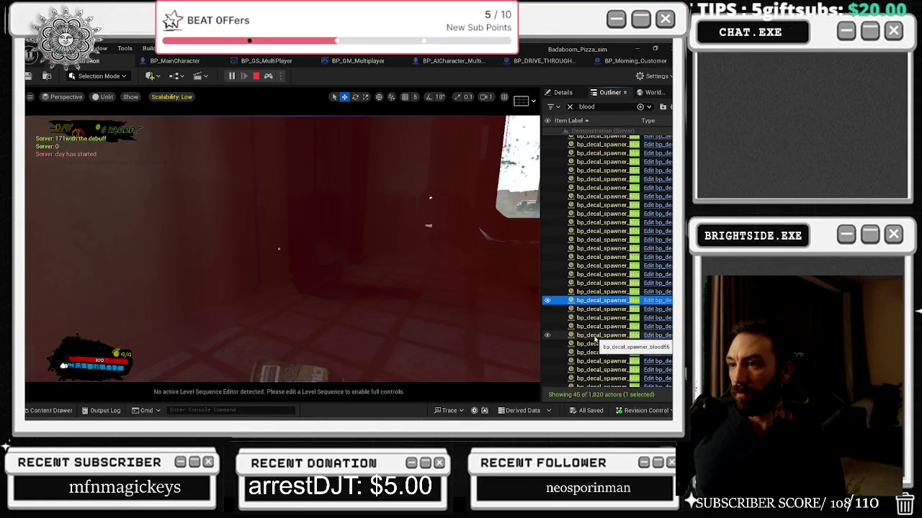
pyautogui.press('Down')
pyautogui.press('Down')
pyautogui.press('Down')
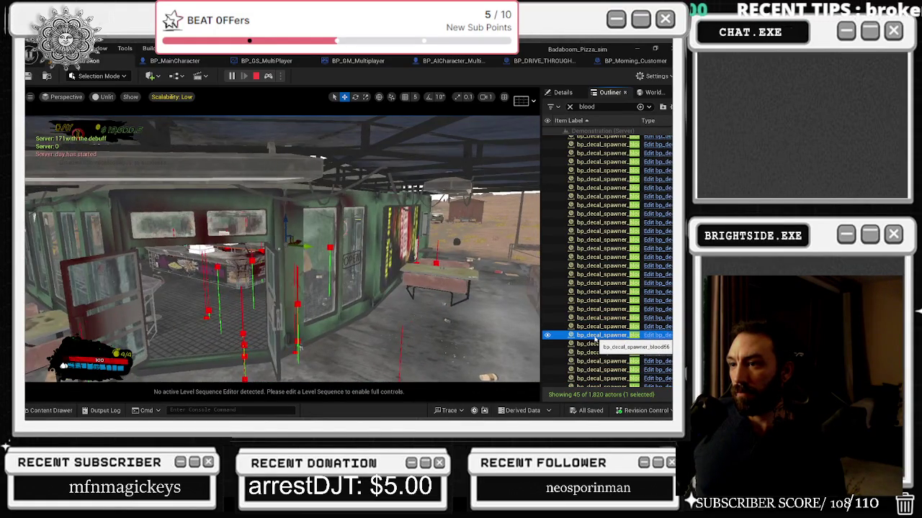
pyautogui.press('Down')
pyautogui.press('Down')
pyautogui.press('Down')
pyautogui.press('Down')
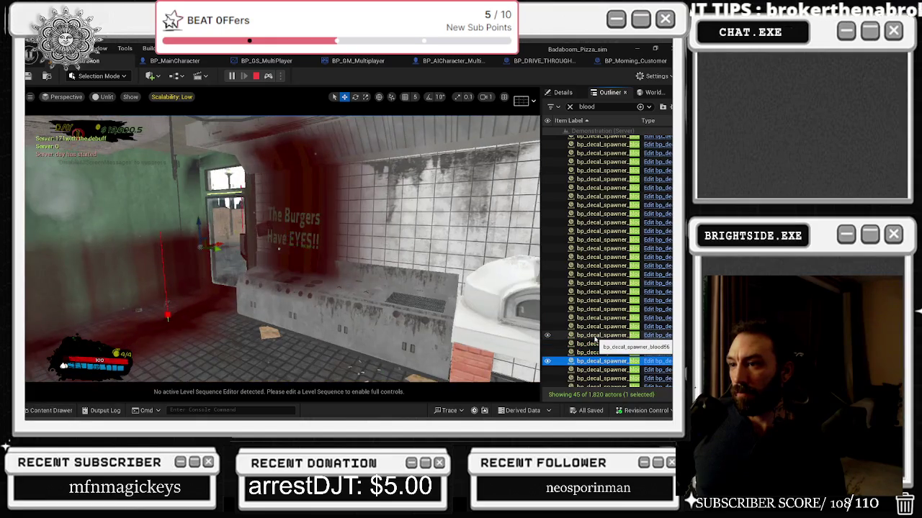
# - Step up through the bp_decal_spawner rows, focusing the viewport on each blood decal's spot
pyautogui.press('Down')
pyautogui.press('Down')
pyautogui.press('Down')
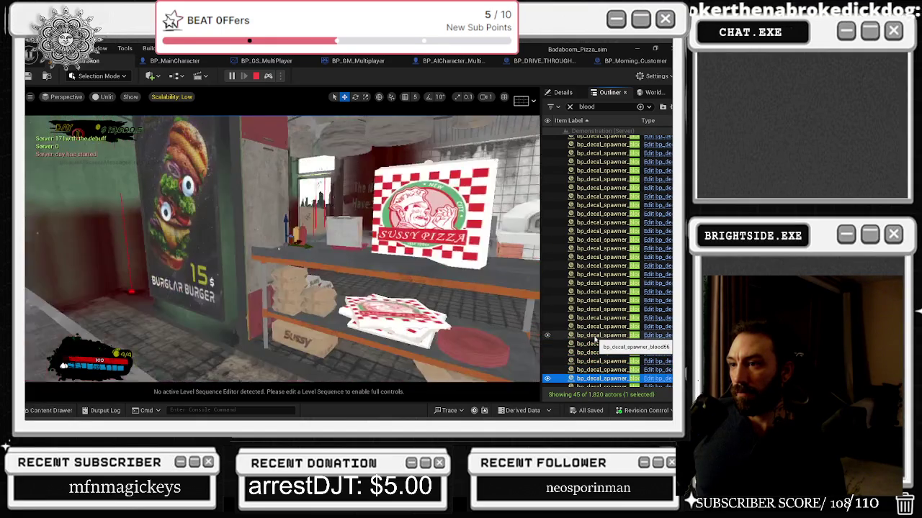
pyautogui.press('Down')
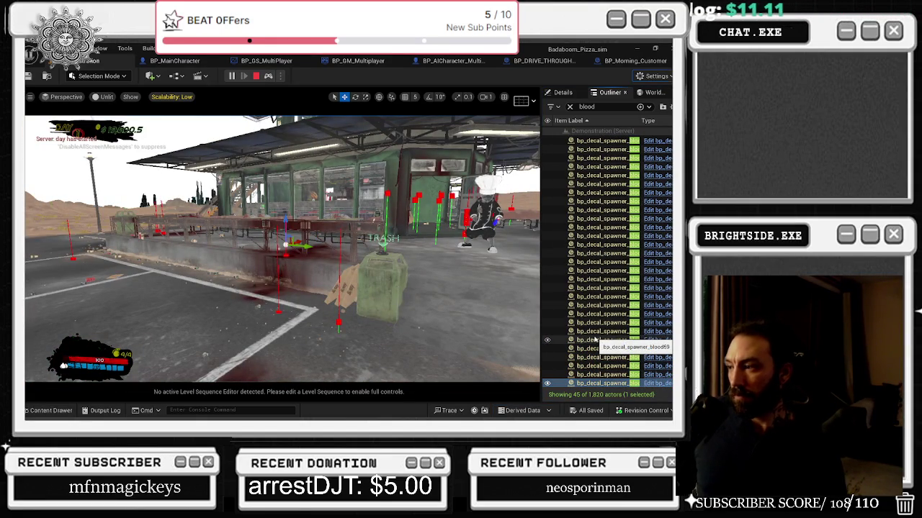
pyautogui.click(608, 374)
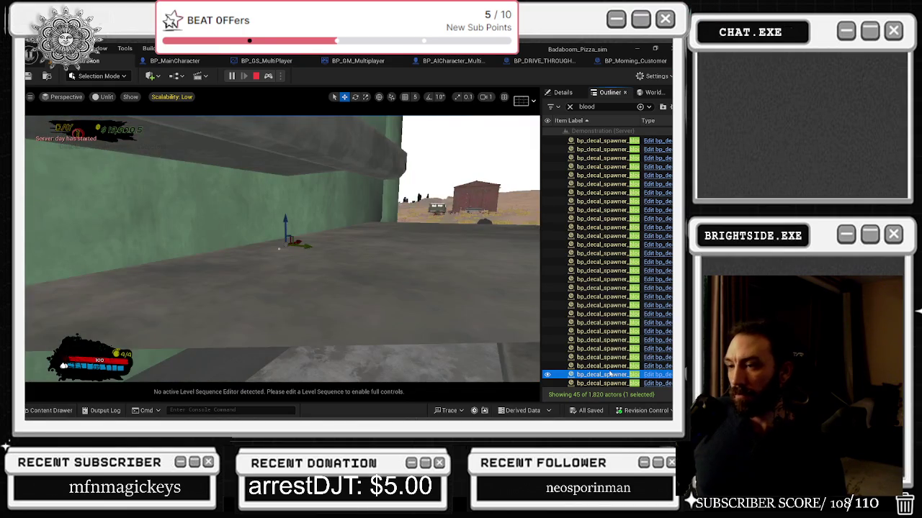
pyautogui.press('Up')
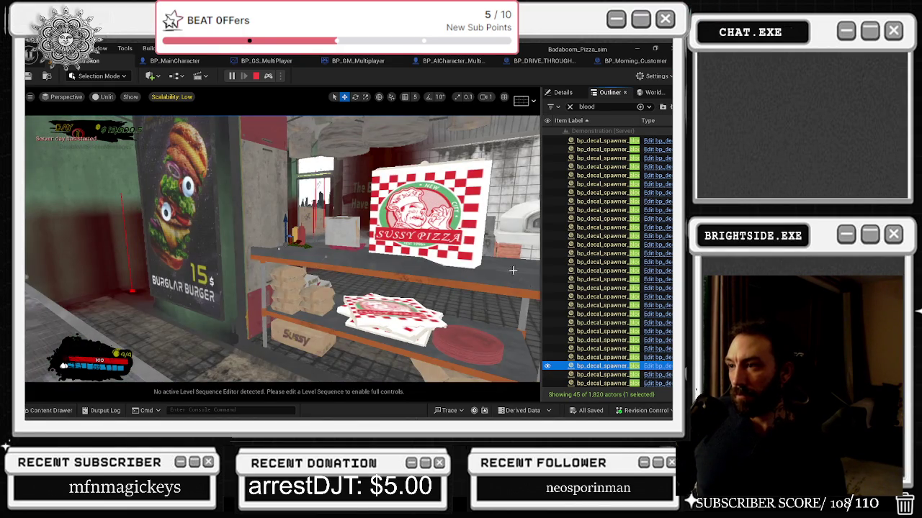
pyautogui.press('f')
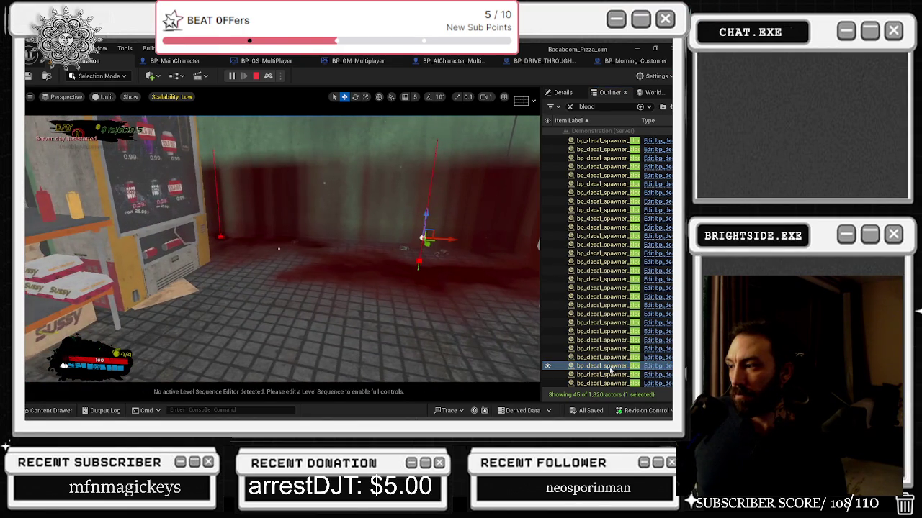
pyautogui.click(607, 357)
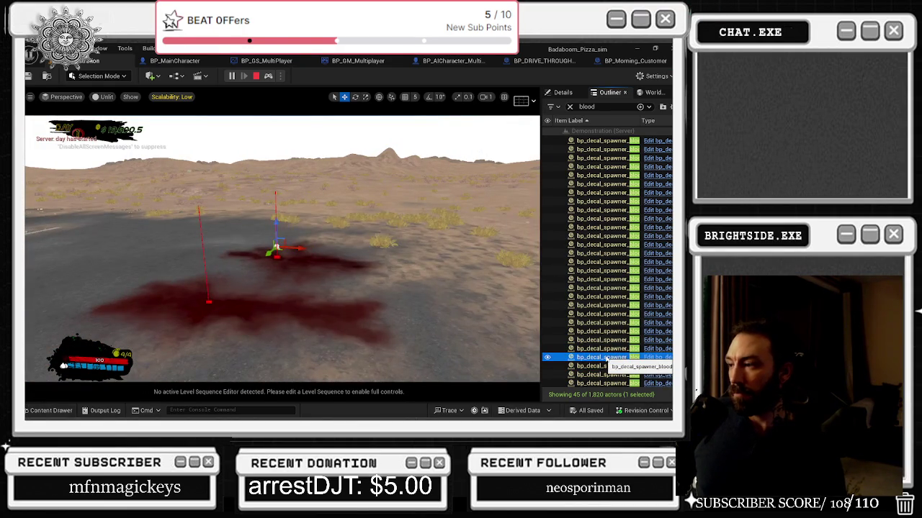
pyautogui.press('Up')
pyautogui.press('Up')
pyautogui.press('Up')
pyautogui.press('Up')
pyautogui.press('Up')
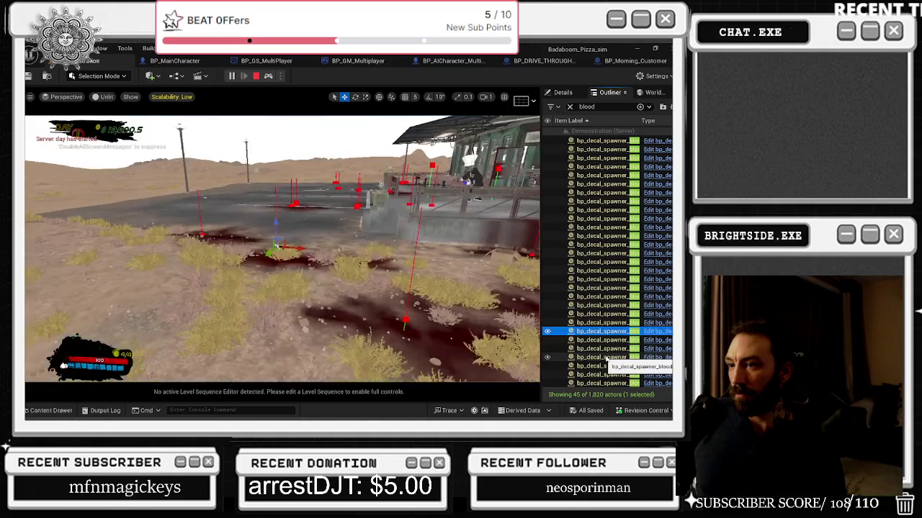
pyautogui.press('Up')
pyautogui.press('Up')
pyautogui.press('Up')
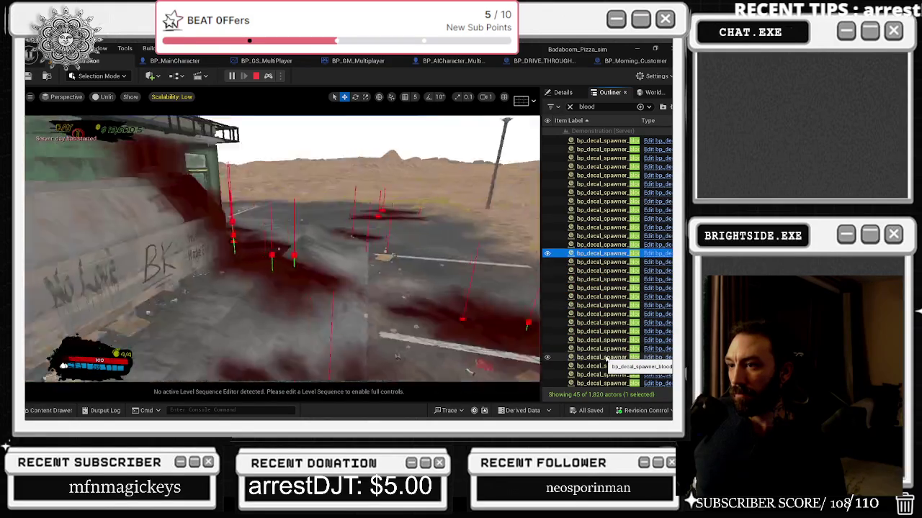
pyautogui.press('Up')
pyautogui.press('Up')
pyautogui.press('Up')
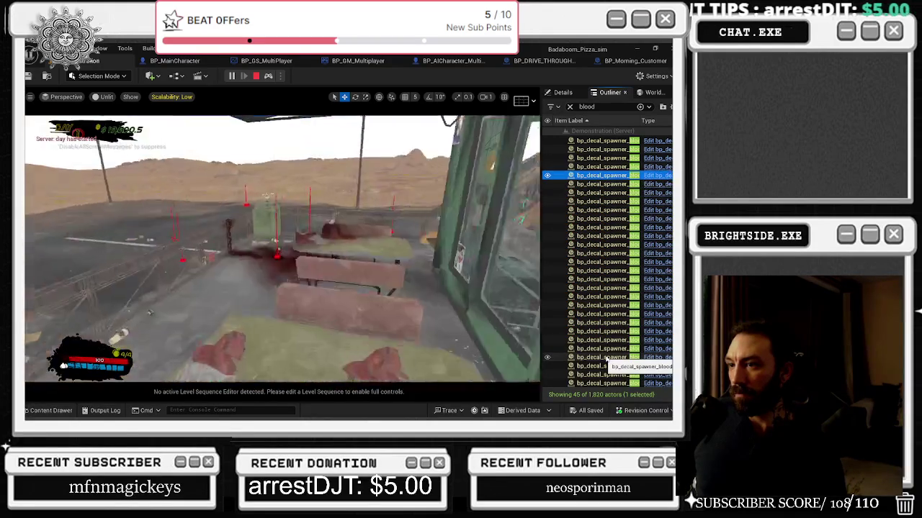
pyautogui.press('f')
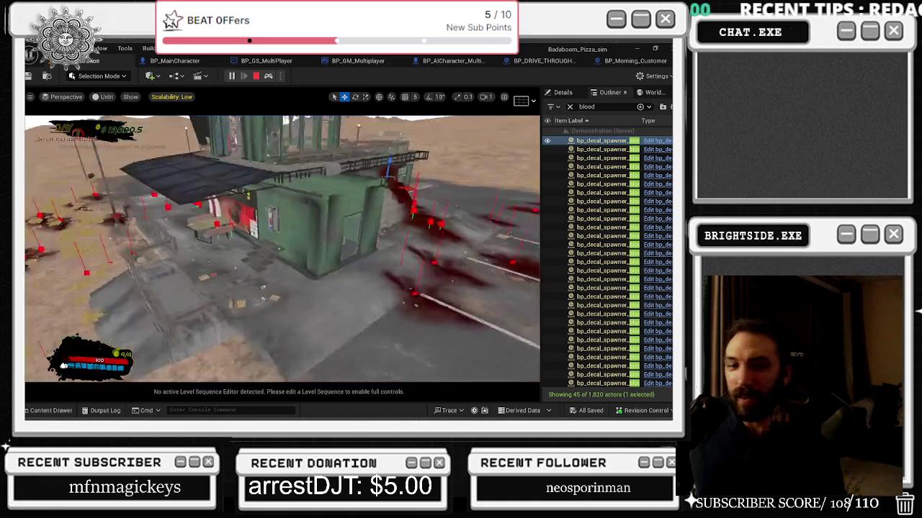
# - Possess the chef to get back to the first-person playtest view, then free the mouse
pyautogui.click(267, 77)
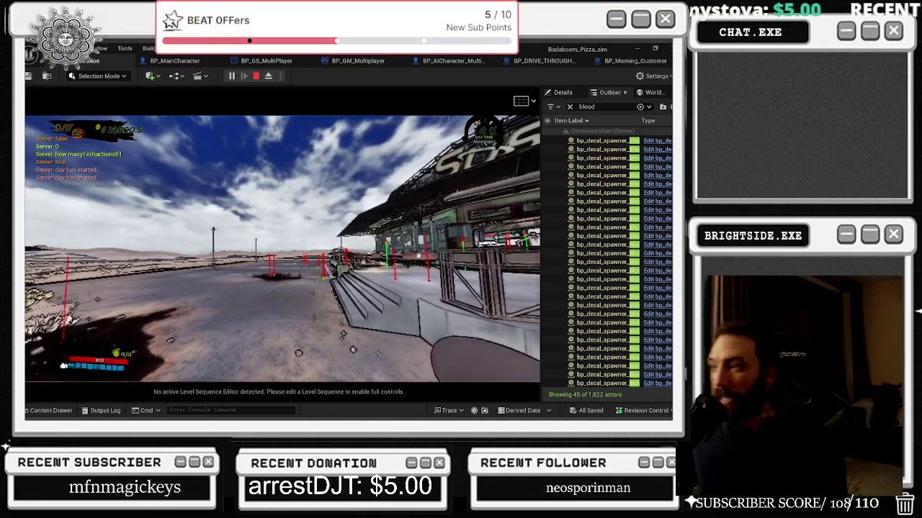
pyautogui.hotkey('shift', 'F1')
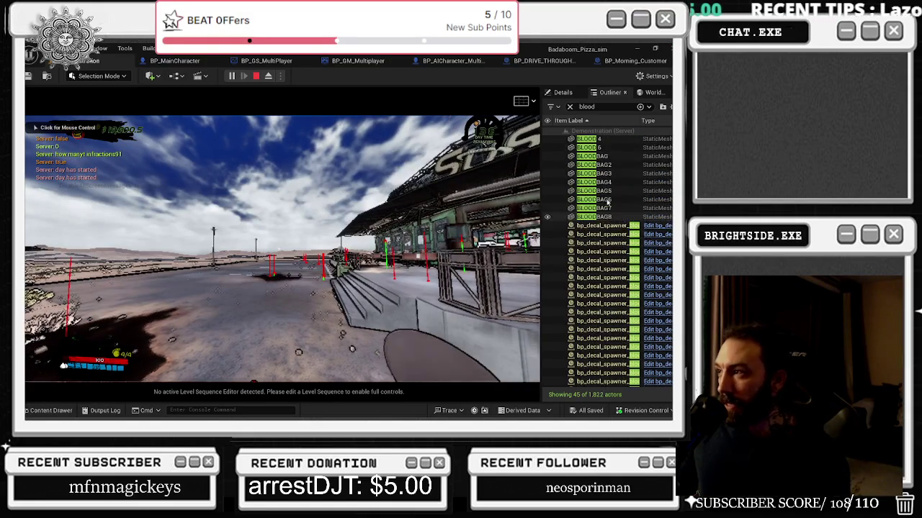
# - Range-select all 32 bp_decal_spawner rows, delete them, then eject and possess the chef again
pyautogui.click(615, 298)
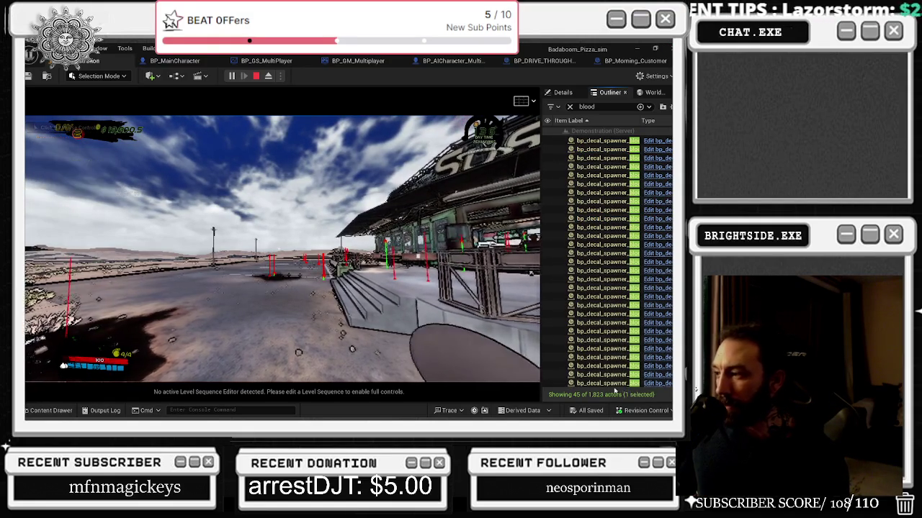
pyautogui.scroll(5, 615, 360)
pyautogui.keyDown('shift'); pyautogui.click(617, 252); pyautogui.keyUp('shift')
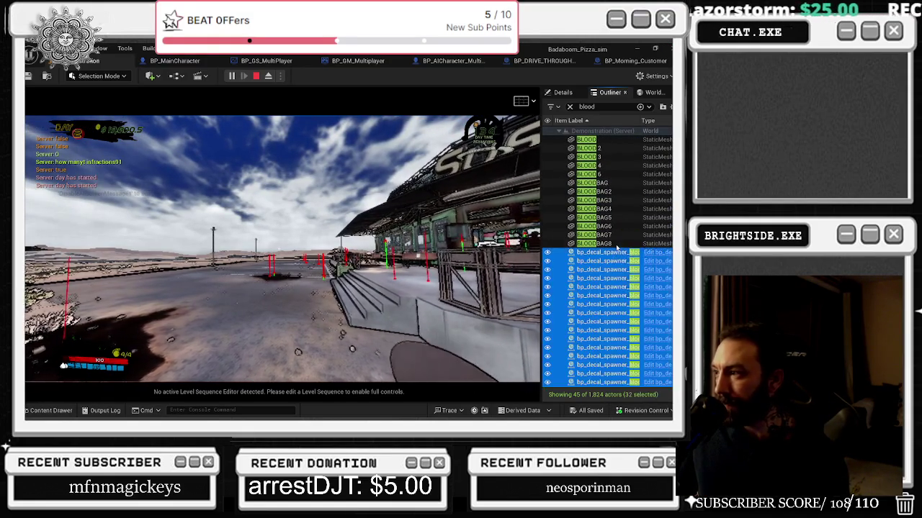
pyautogui.press('Delete')
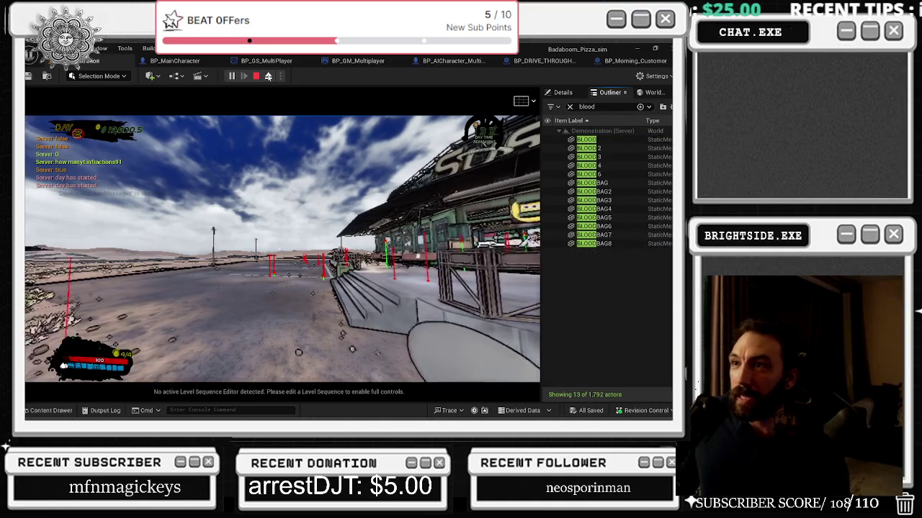
pyautogui.click(269, 76)
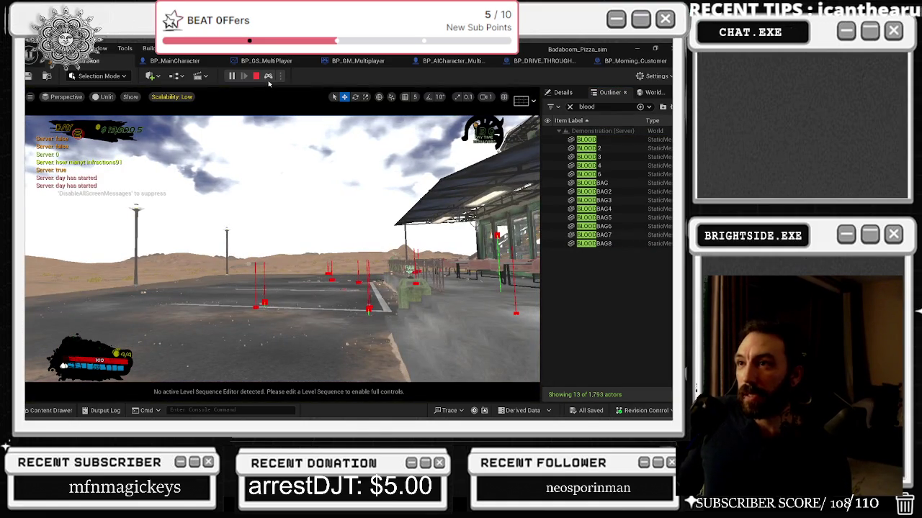
pyautogui.click(268, 76)
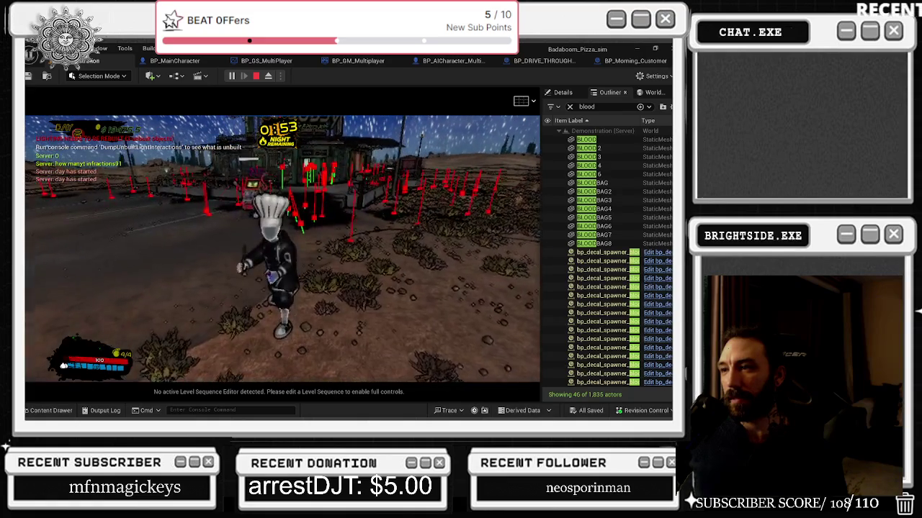
# - Run the chef up the stairs to the rooftop walkway's edge, then release the mouse and eject
pyautogui.press('w')
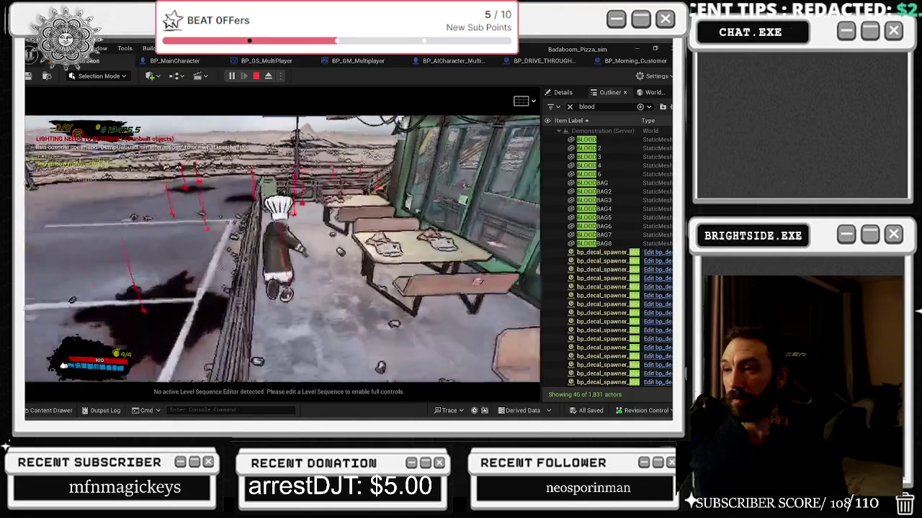
pyautogui.press('w')
pyautogui.press('w')
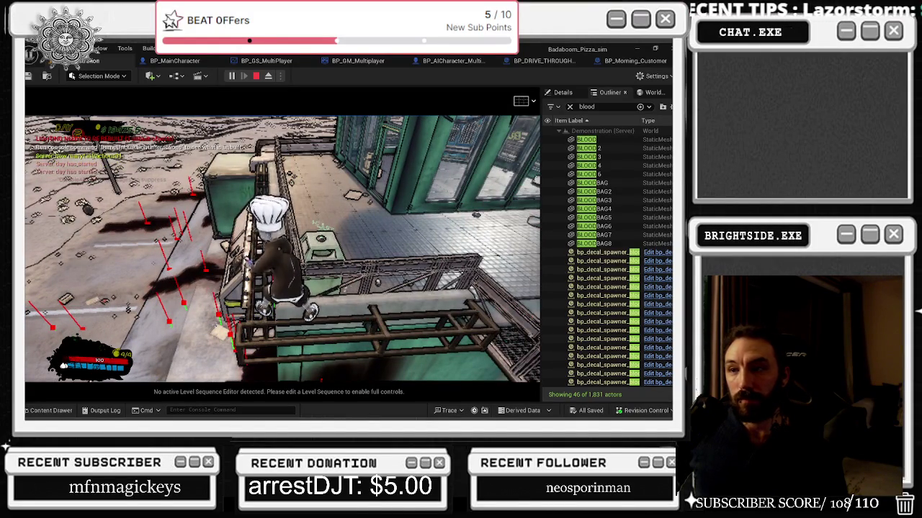
pyautogui.press('w')
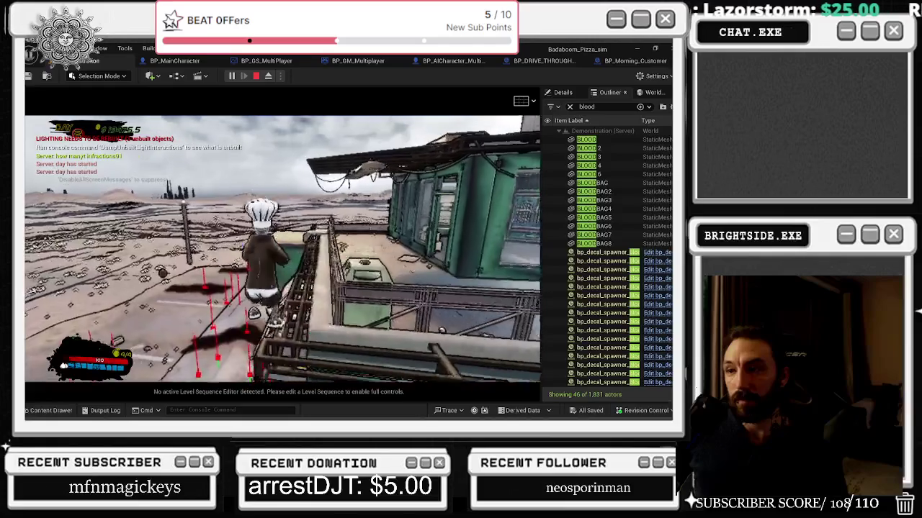
pyautogui.hotkey('alt', 'Tab')
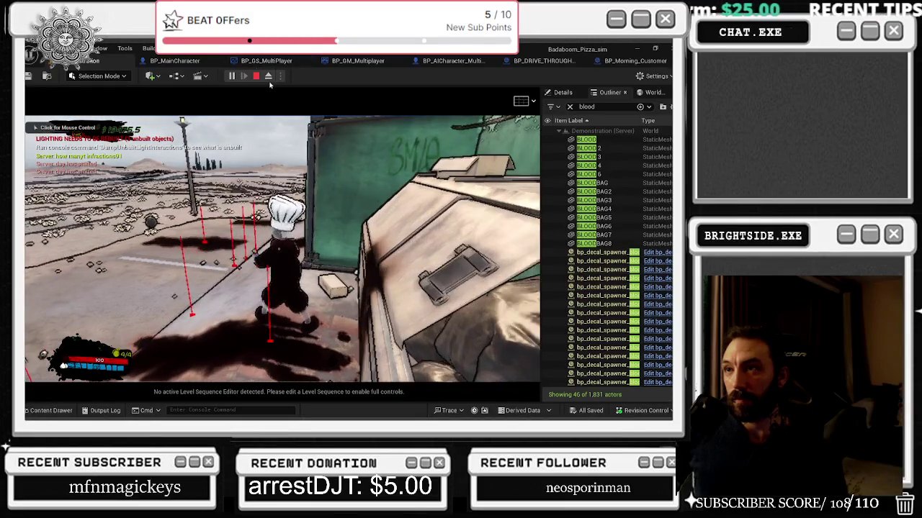
pyautogui.click(267, 76)
# - Focus on the first decal spawner and step down through the following blood decal spawners
pyautogui.doubleClick(601, 253)
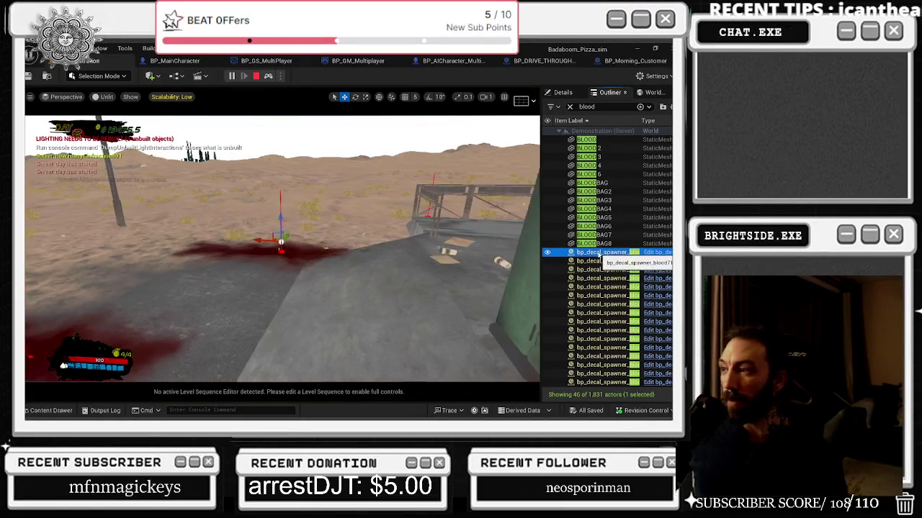
pyautogui.press('Down')
pyautogui.press('Down')
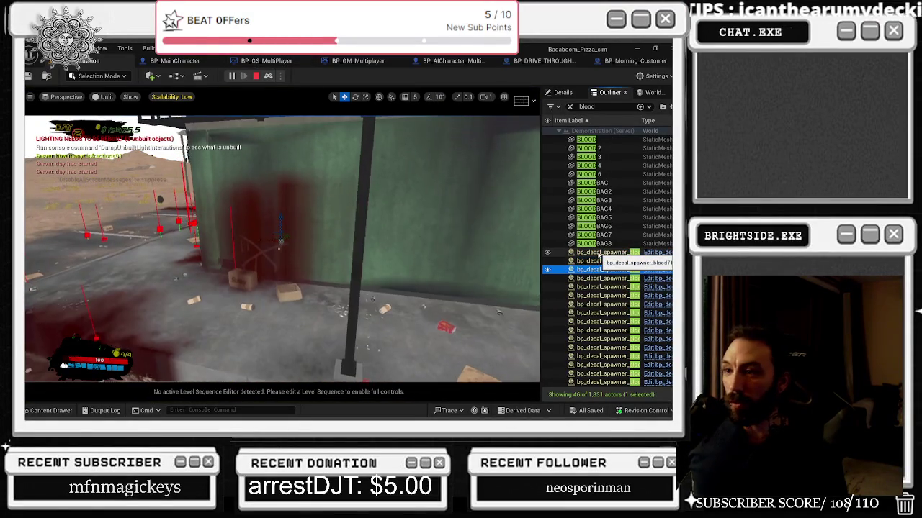
pyautogui.press('Down')
pyautogui.press('Down')
pyautogui.press('Down')
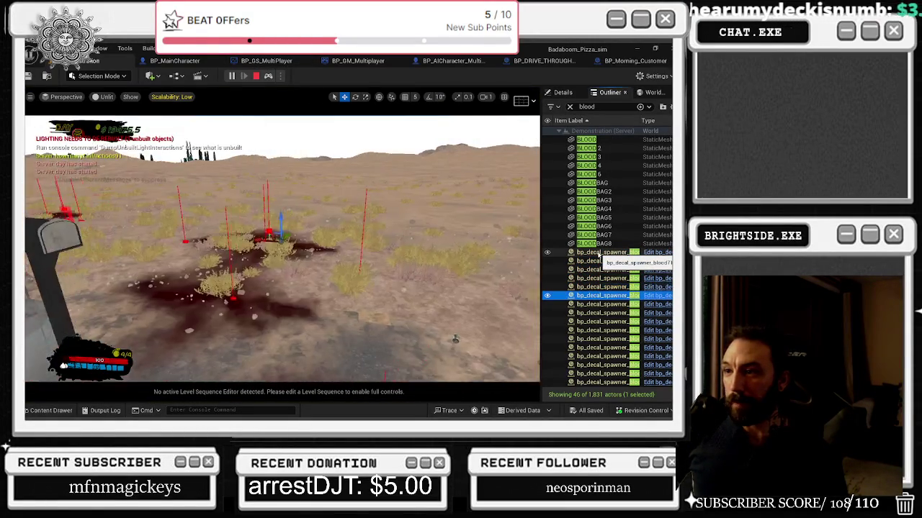
pyautogui.press('Down')
pyautogui.press('Down')
pyautogui.press('Down')
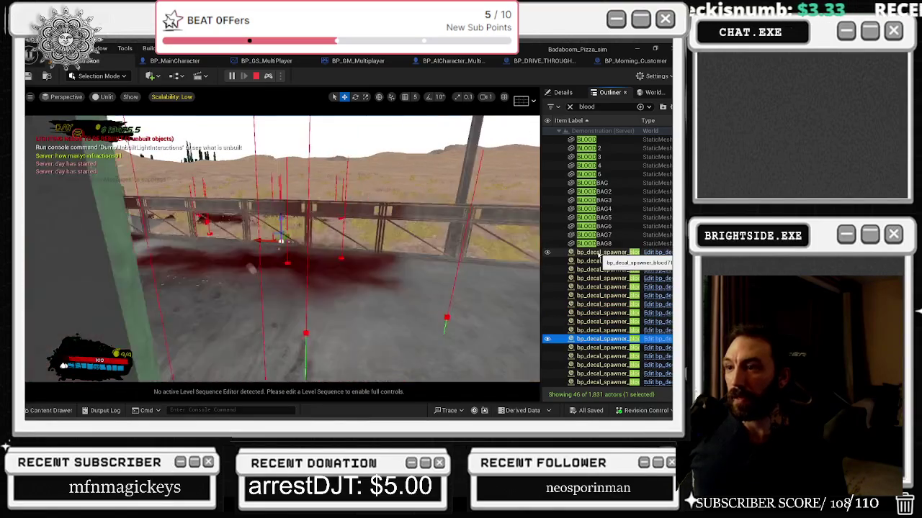
pyautogui.press('Down')
pyautogui.press('Down')
pyautogui.press('Down')
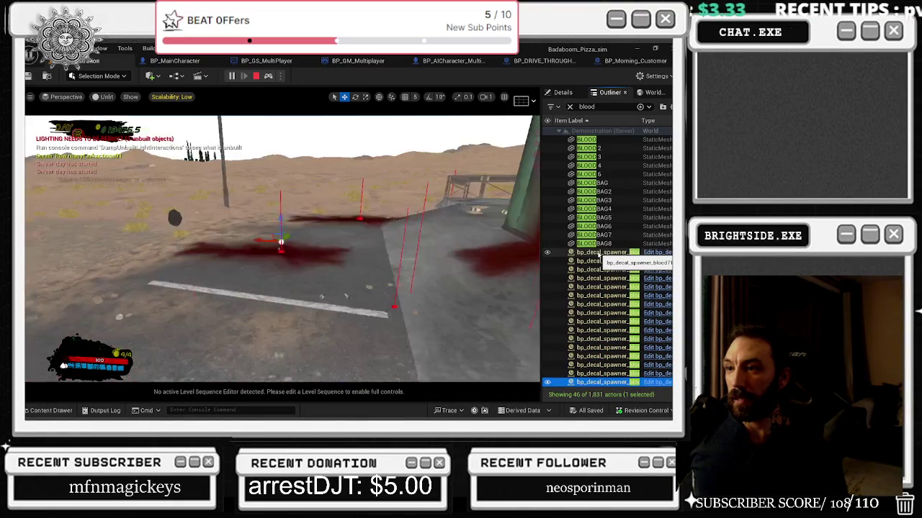
pyautogui.press('Down')
pyautogui.press('Down')
pyautogui.press('Down')
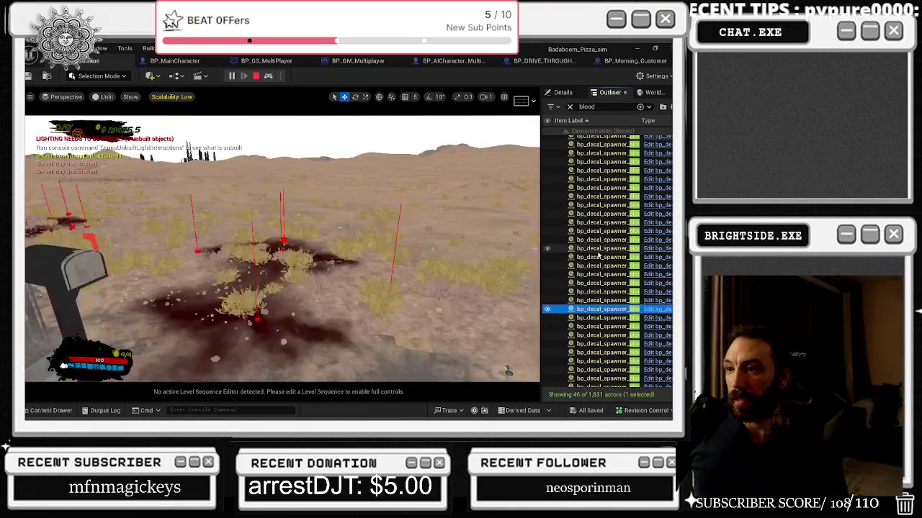
pyautogui.press('Down')
pyautogui.press('Down')
pyautogui.press('Down')
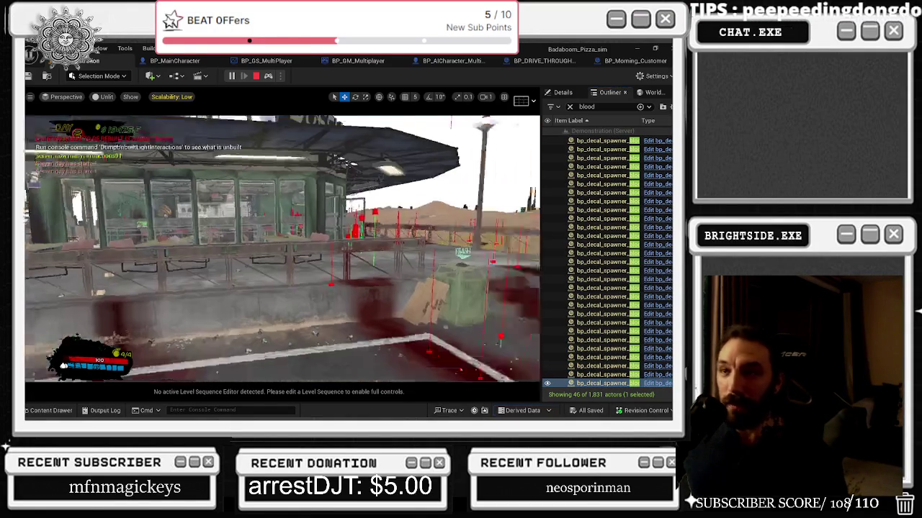
# - Stop the playtest, close the Message Log, and switch to the BP_Morning_Customer event graph
pyautogui.press('Escape')
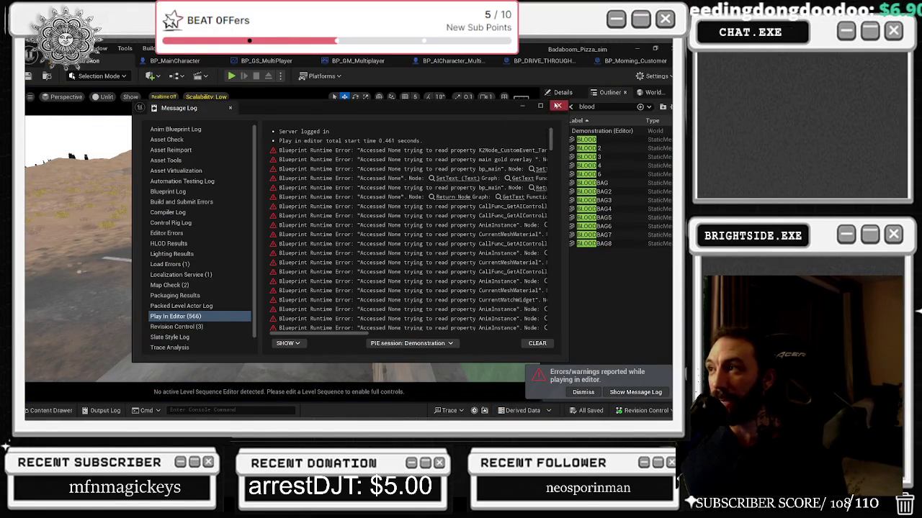
pyautogui.click(558, 106)
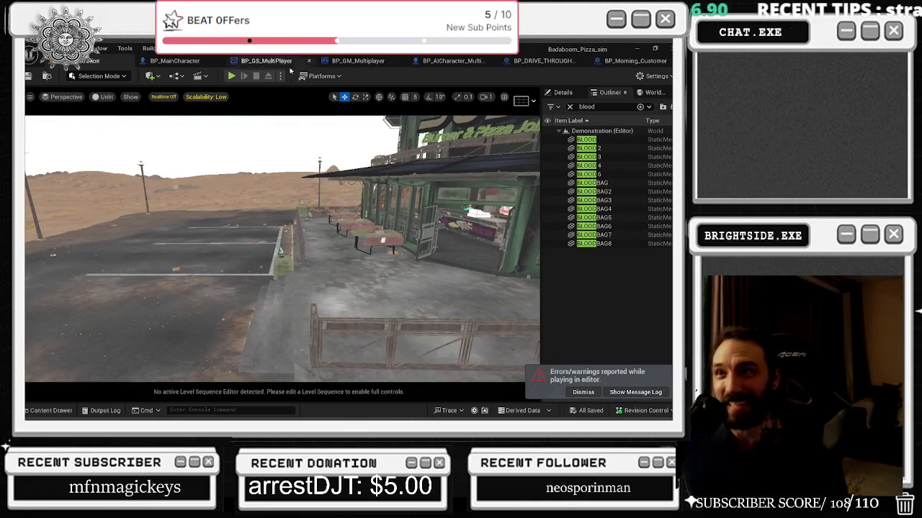
pyautogui.click(612, 62)
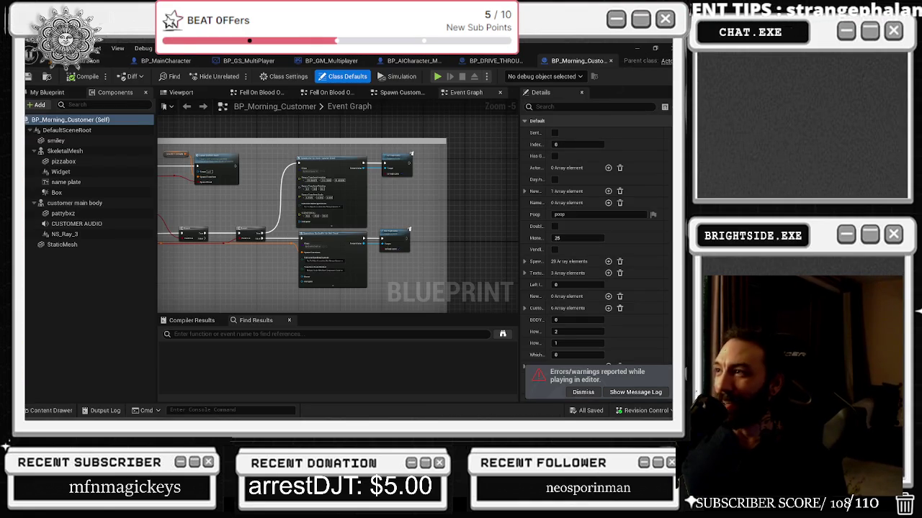
# - Review BP_DRIVE_THROUGH_CUSTOMER's spawn comment blocks and BP_MainCharacter's CLEAN THE DECAL graph
pyautogui.click(496, 62)
pyautogui.moveTo(371, 184); pyautogui.dragTo(338, 241)
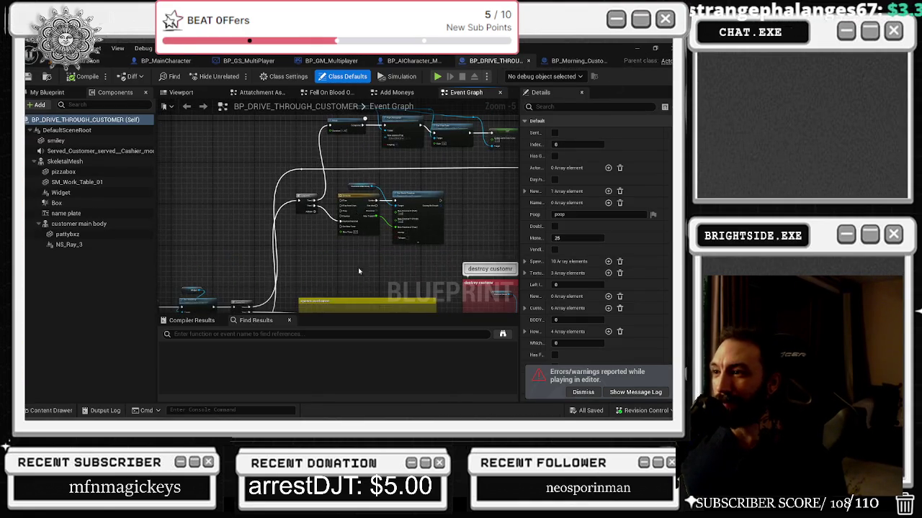
pyautogui.moveTo(362, 275); pyautogui.dragTo(210, 247)
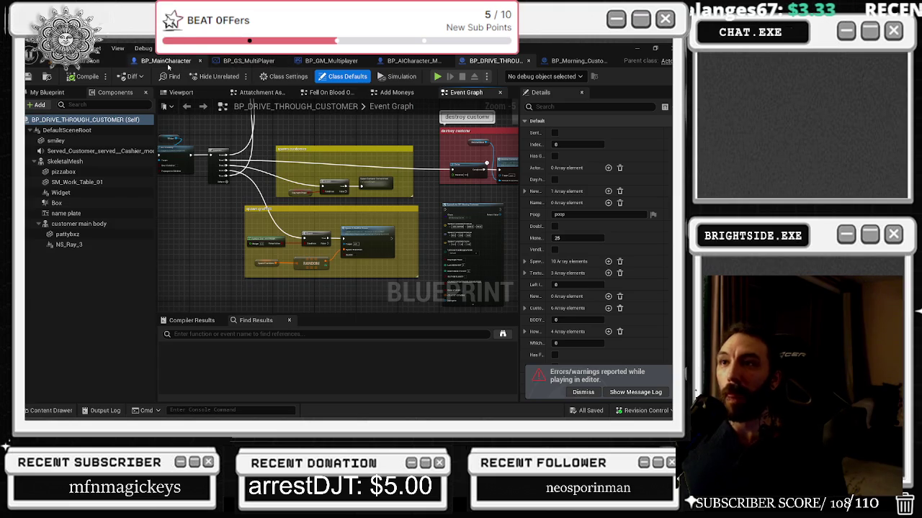
pyautogui.click(166, 61)
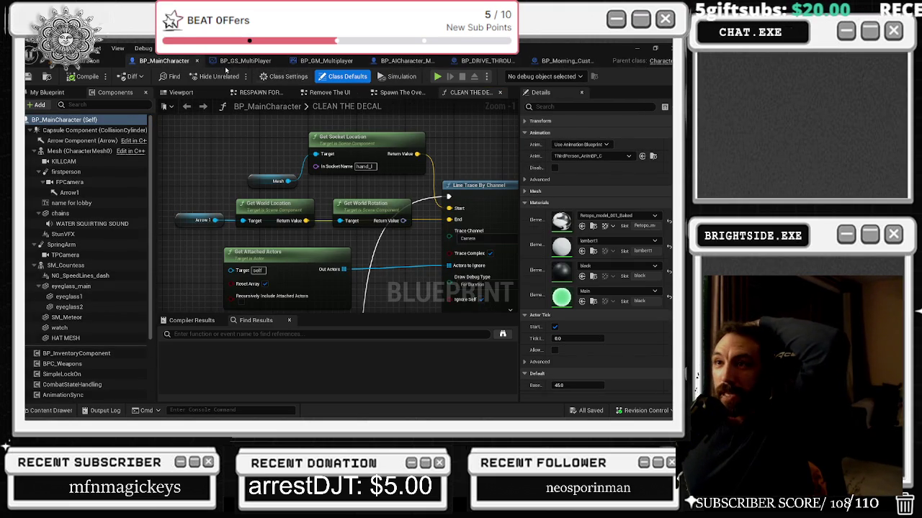
# - Close the vending-machine AICharacter blueprint and go back to the Badaboom_Pizza_sim level
pyautogui.click(406, 61)
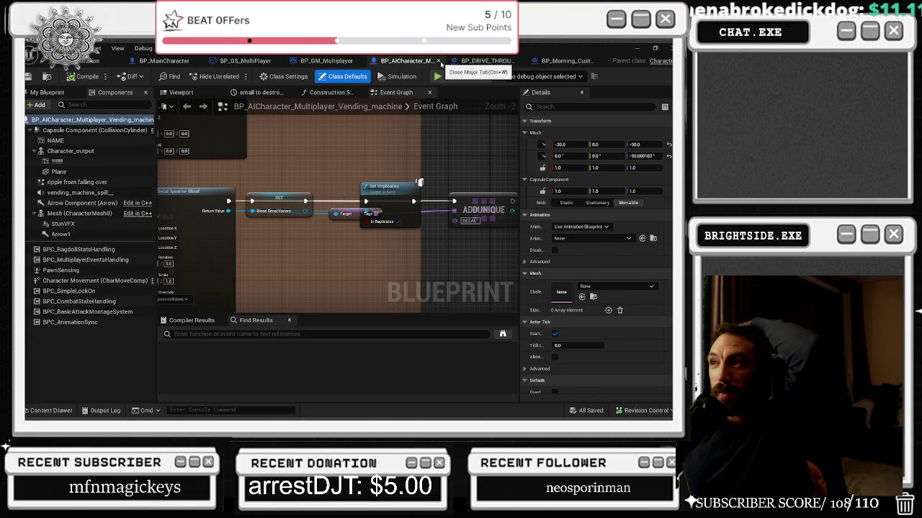
pyautogui.click(439, 61)
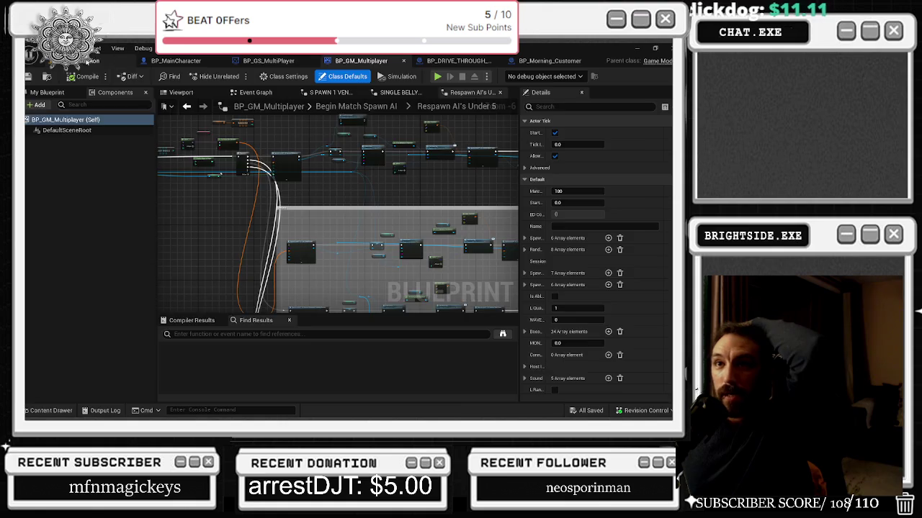
pyautogui.click(85, 60)
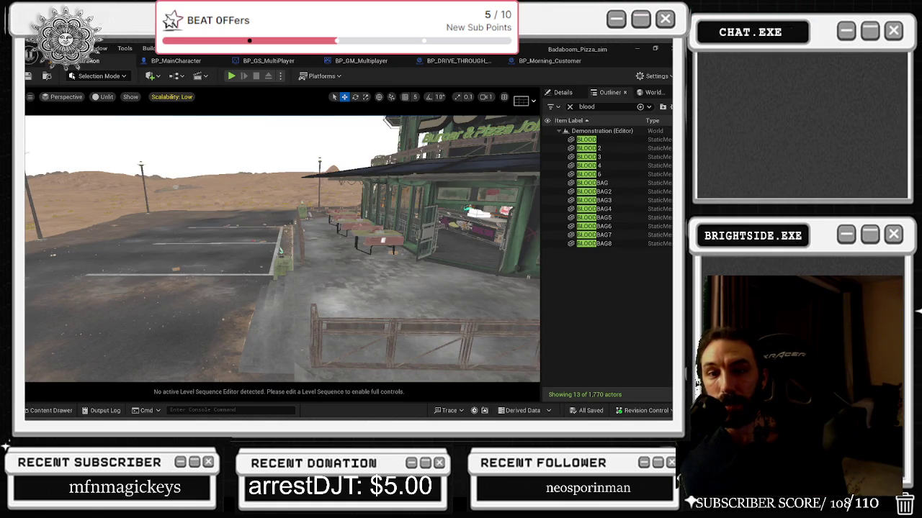
# - Fly to the graffitied wall and shift a decal spawner there along the X axis
pyautogui.moveTo(192, 256); pyautogui.dragTo(192, 256)
pyautogui.press('p')
pyautogui.moveTo(278, 257); pyautogui.dragTo(278, 257)
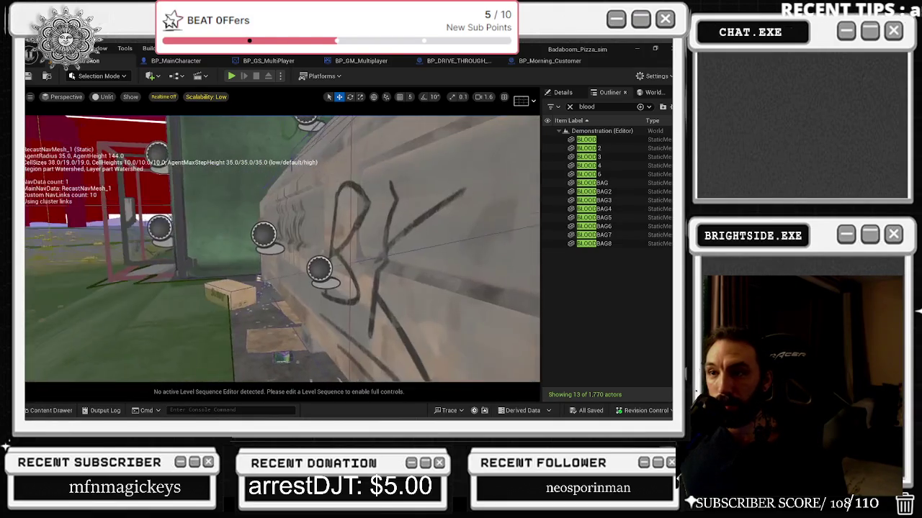
pyautogui.click(334, 283)
pyautogui.moveTo(333, 283); pyautogui.dragTo(334, 283)
pyautogui.moveTo(300, 254); pyautogui.dragTo(297, 254)
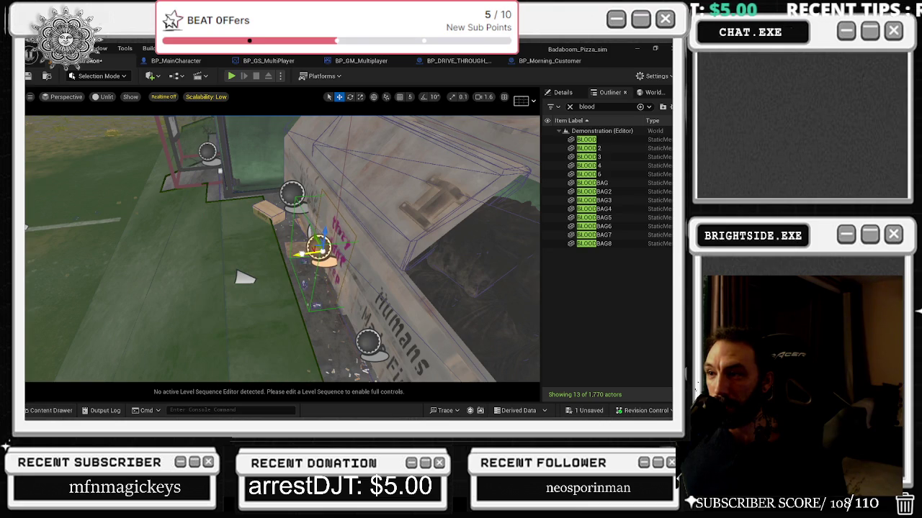
# - Select and frame the decal spawners by the truck and on the No Love wall
pyautogui.click(363, 343)
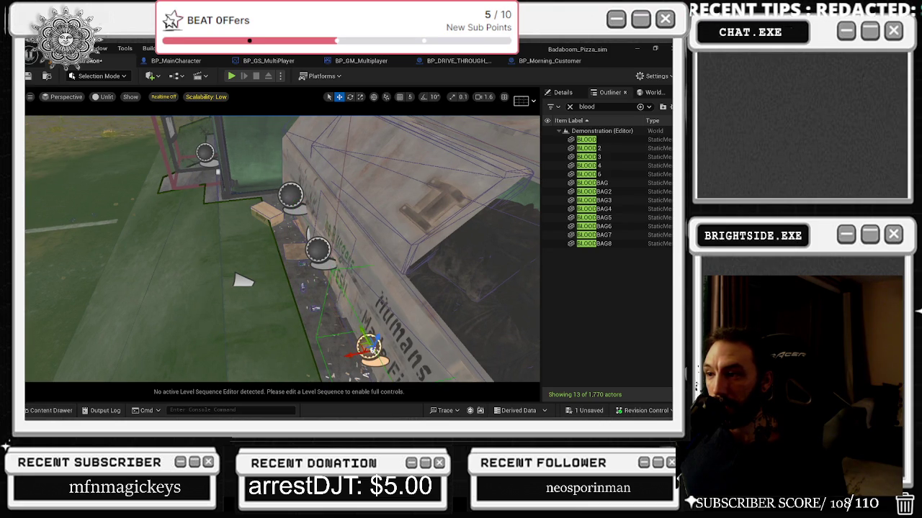
pyautogui.moveTo(364, 344); pyautogui.dragTo(385, 277)
pyautogui.click(423, 308)
pyautogui.press('f')
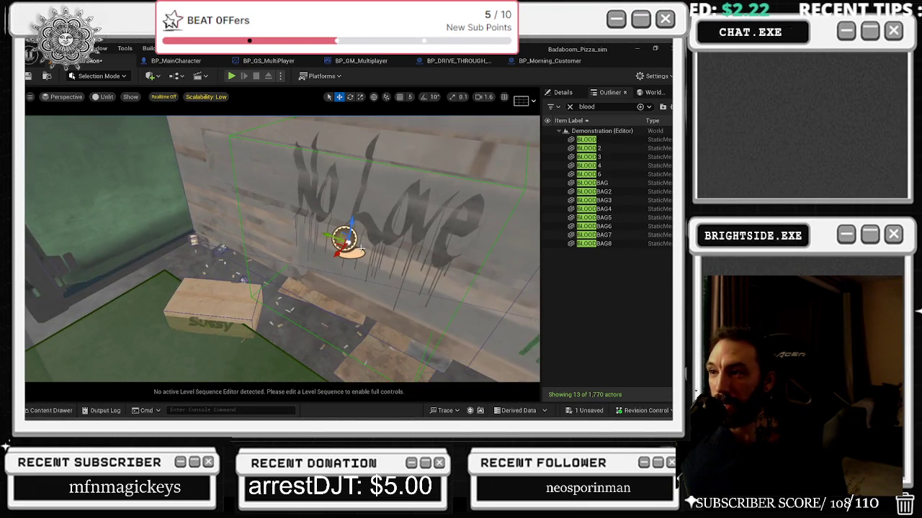
pyautogui.moveTo(330, 253)
pyautogui.mouseDown()
pyautogui.moveTo(353, 237)
pyautogui.moveTo(372, 306)
pyautogui.mouseUp()
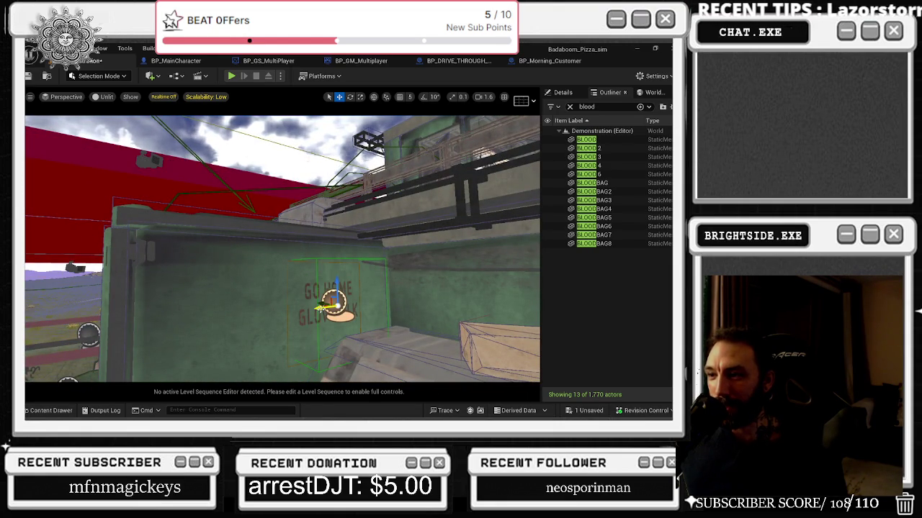
pyautogui.moveTo(320, 308); pyautogui.dragTo(281, 274)
# - Focus on the blood decal on the green wall, then bring OBS Studio to the front
pyautogui.click(381, 229)
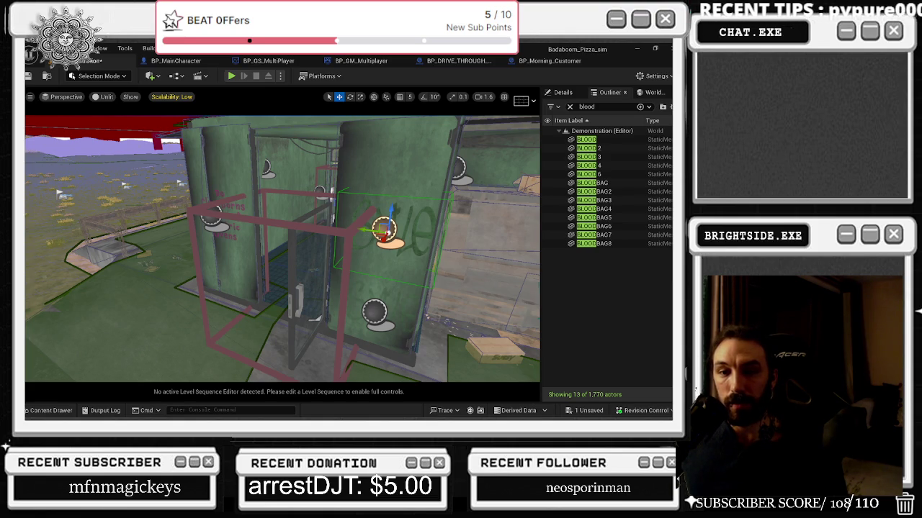
pyautogui.press('f')
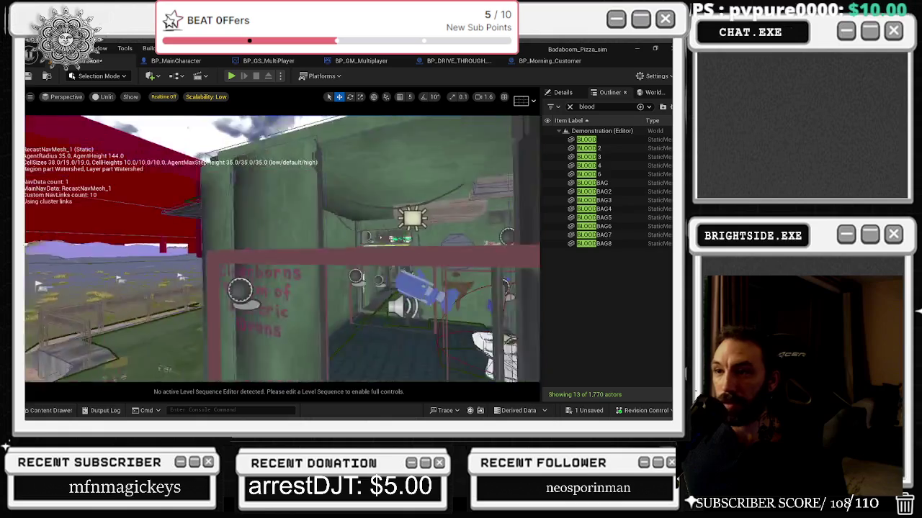
pyautogui.moveTo(301, 229); pyautogui.dragTo(418, 230)
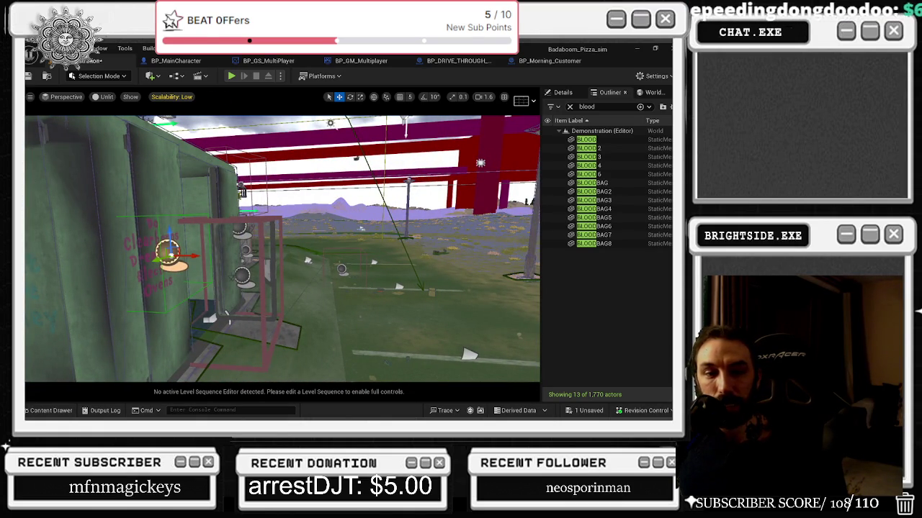
pyautogui.hotkey('alt', 'Tab')
pyautogui.moveTo(317, 59); pyautogui.dragTo(350, 74)
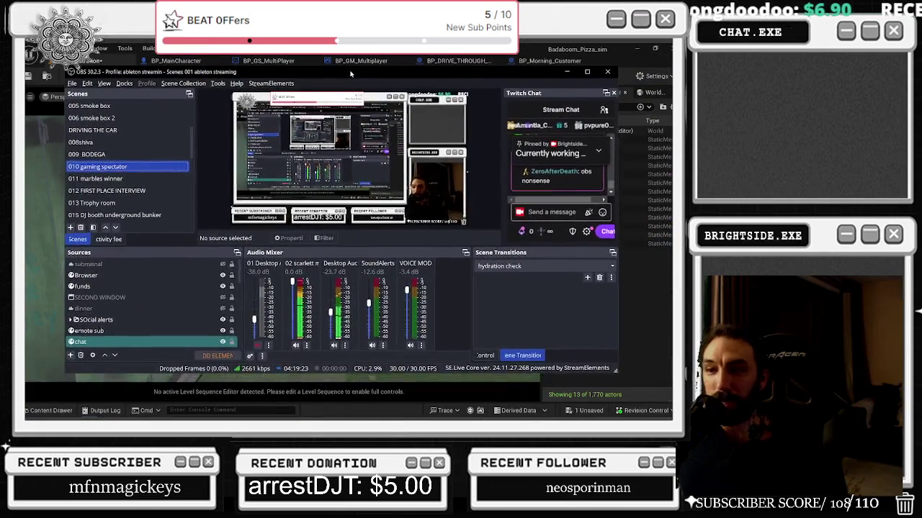
# - Check the streaming controls, then open and close the streaming stats panel
pyautogui.click(494, 358)
pyautogui.click(514, 360)
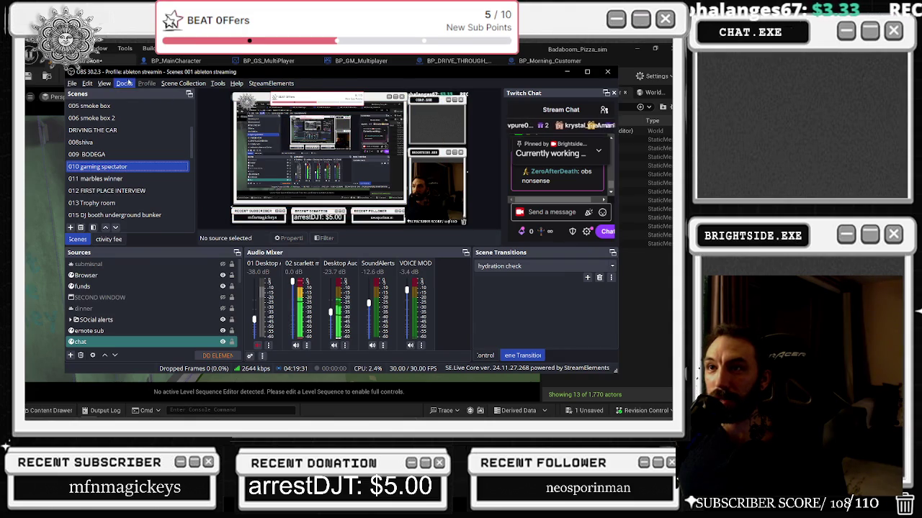
pyautogui.click(125, 83)
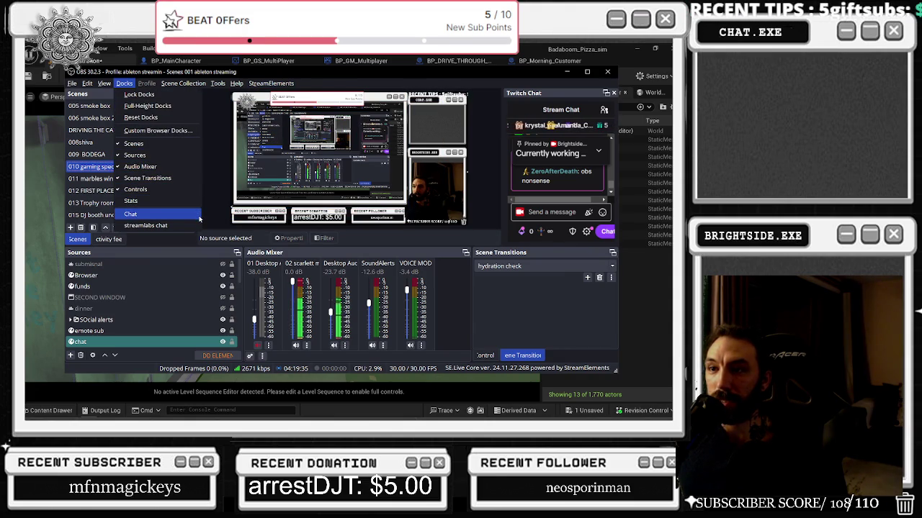
pyautogui.click(174, 201)
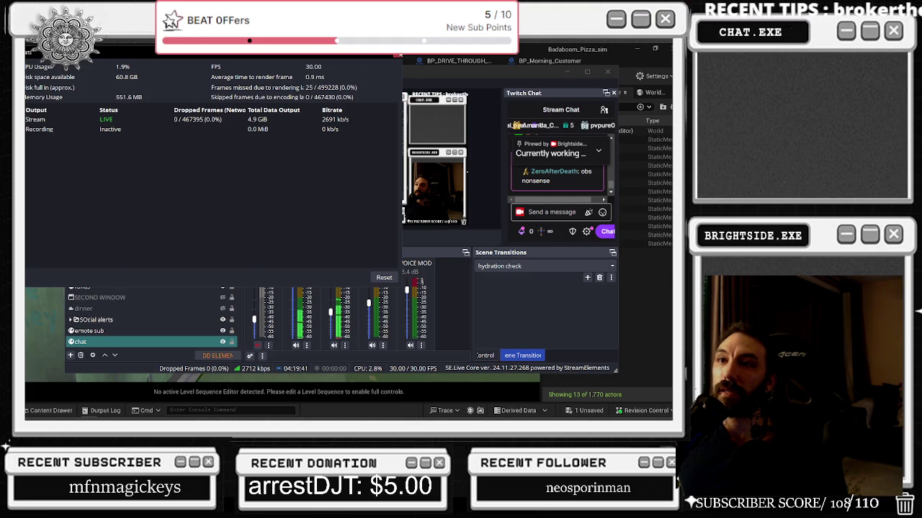
pyautogui.click(399, 55)
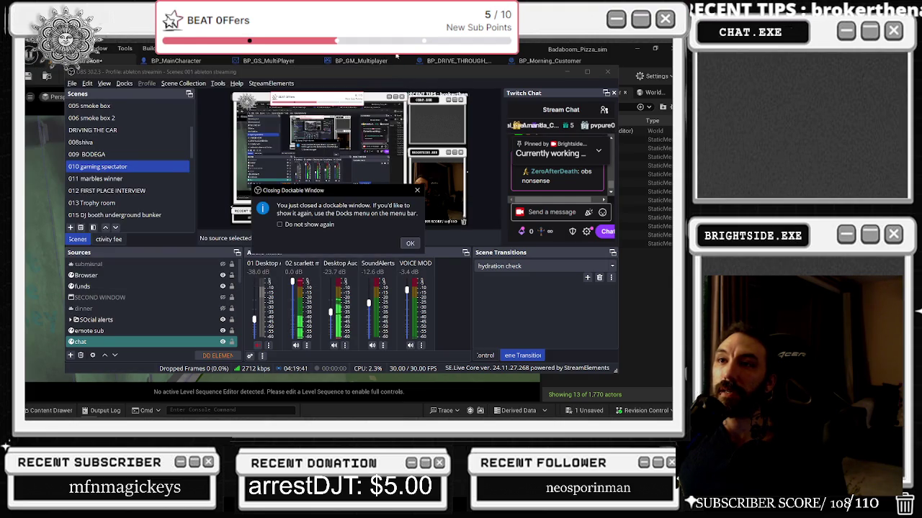
pyautogui.click(416, 190)
# - Look over the Event emulator options, then open StreamElements' Browse Overlays library
pyautogui.click(103, 82)
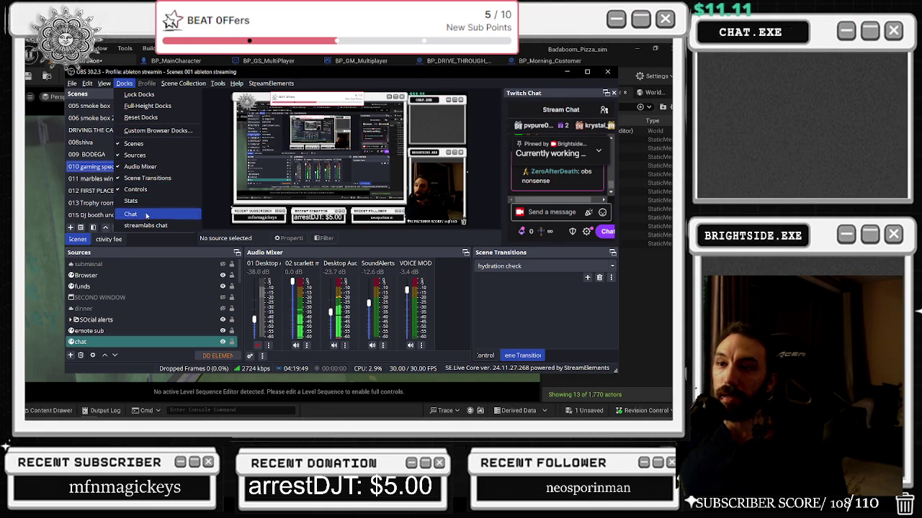
pyautogui.moveTo(178, 86)
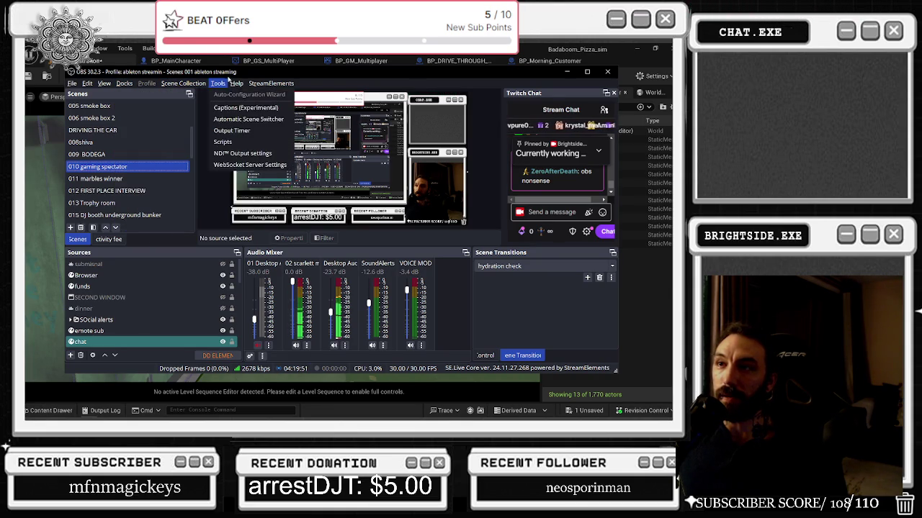
pyautogui.moveTo(251, 85)
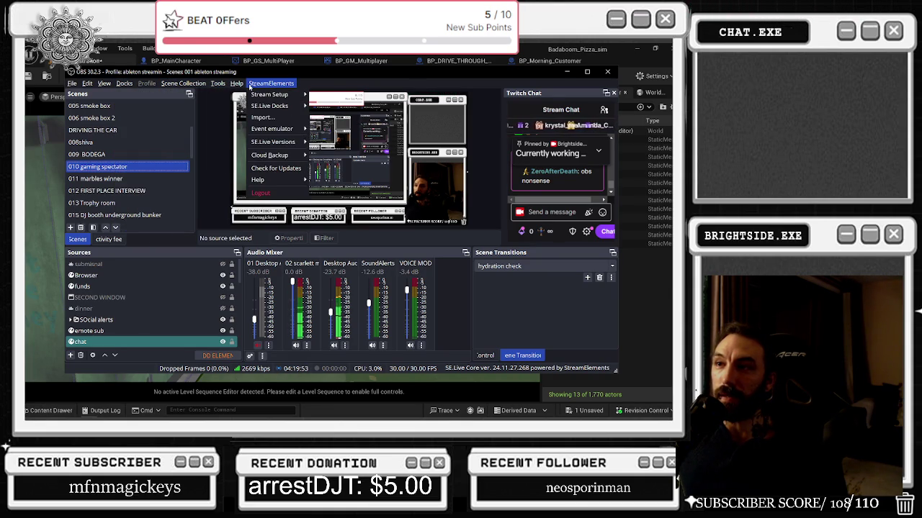
pyautogui.moveTo(276, 135)
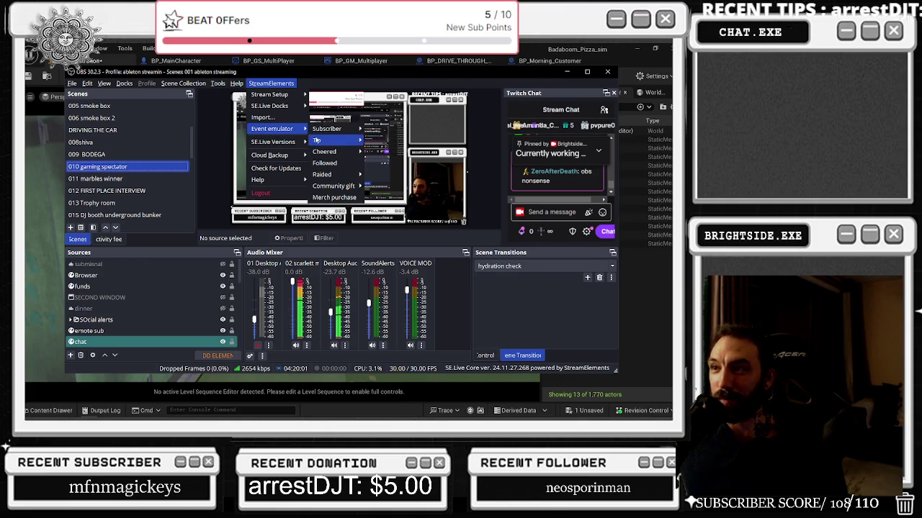
pyautogui.click(366, 151)
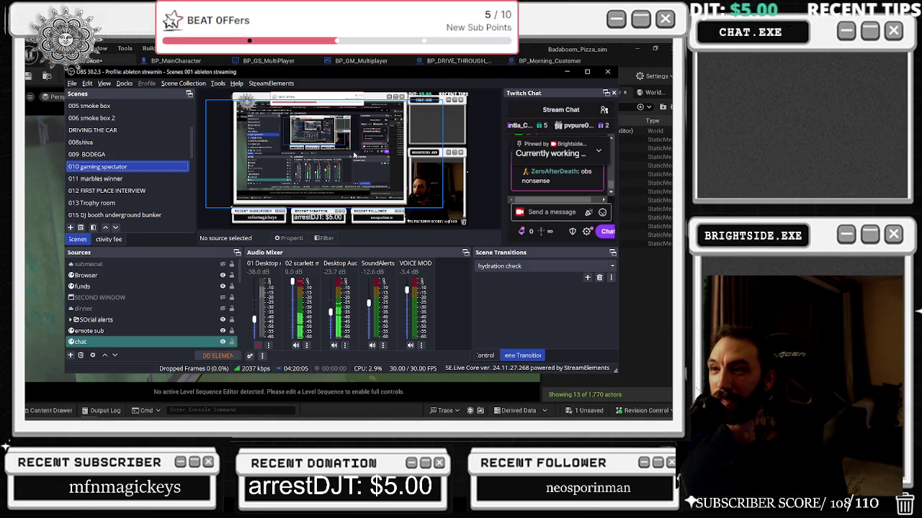
pyautogui.click(271, 83)
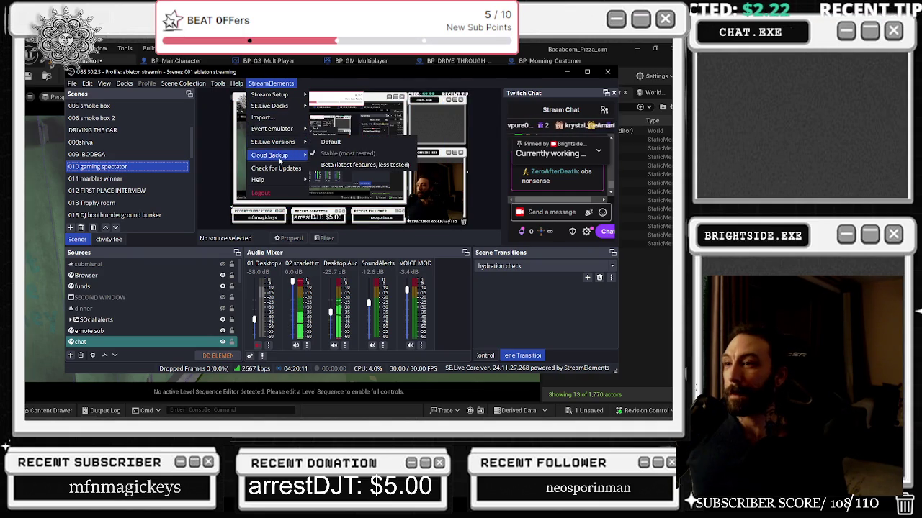
pyautogui.moveTo(273, 95)
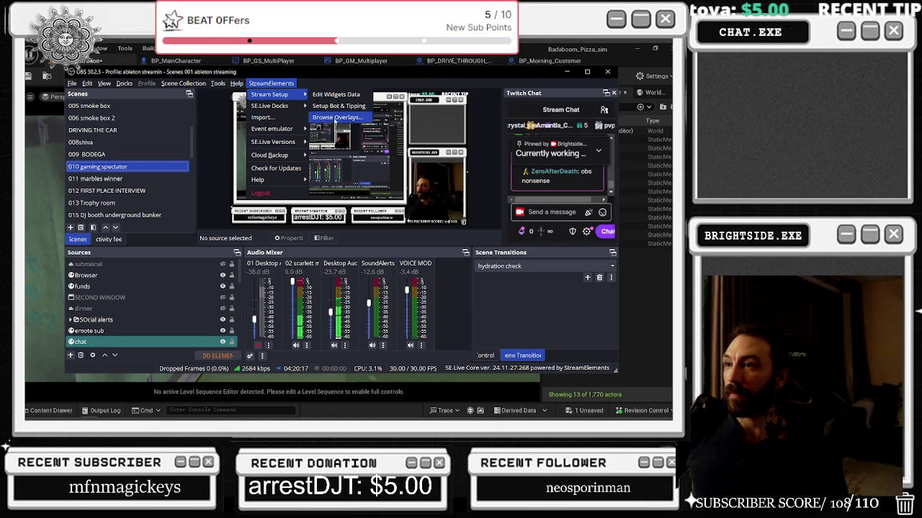
pyautogui.click(342, 118)
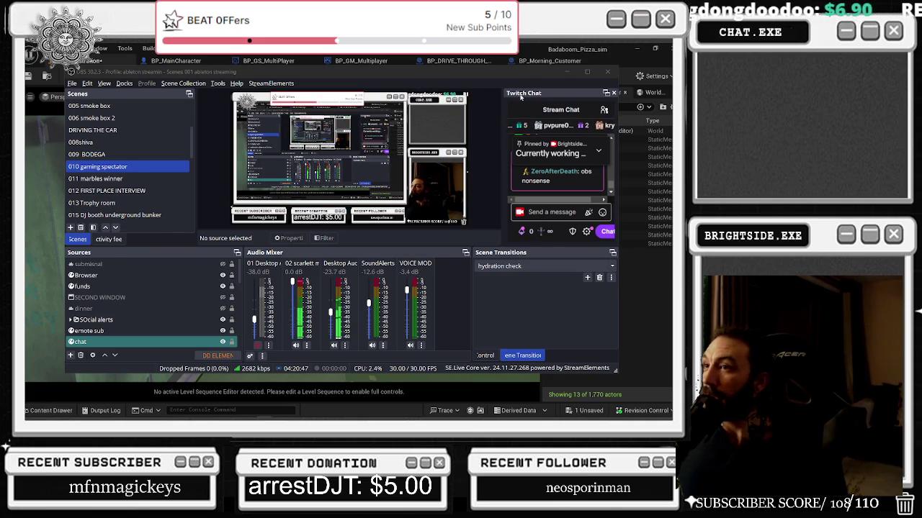
# - Cycle through the open windows, staying on OBS, then switch back to Unreal Editor
pyautogui.hotkey('alt', 'Tab')
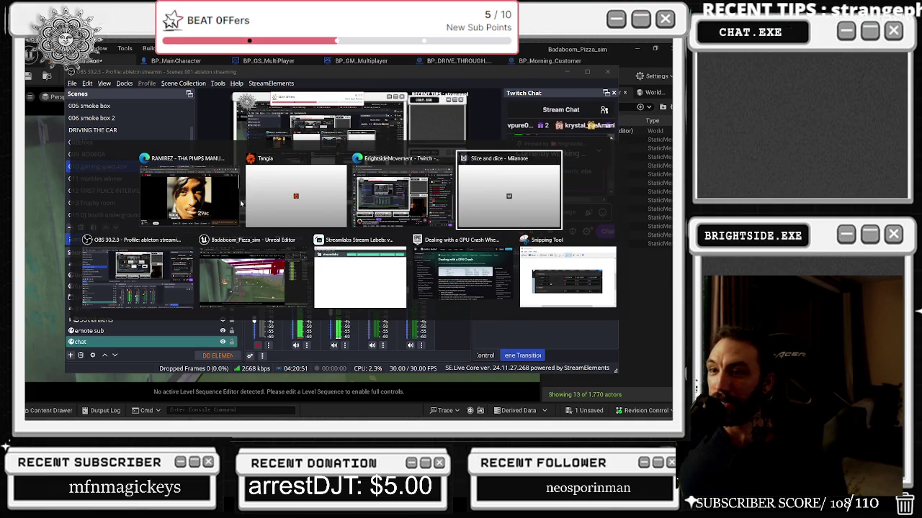
pyautogui.hotkey('shift', 'Tab')
pyautogui.hotkey('shift', 'Tab')
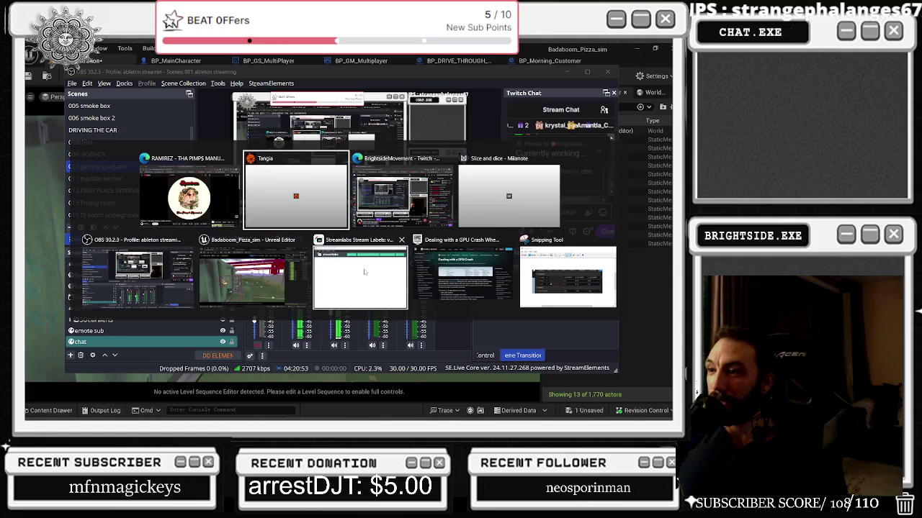
pyautogui.press('alt')
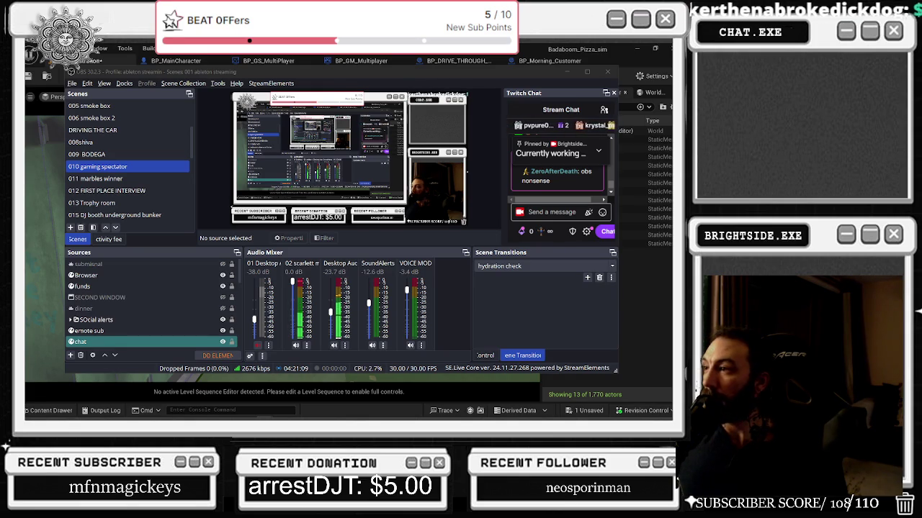
pyautogui.hotkey('alt', 'Tab')
# - Fly to the green container, show the navigation overlay, and select the marker above the poster
pyautogui.moveTo(281, 249); pyautogui.dragTo(216, 248)
pyautogui.moveTo(272, 293)
pyautogui.mouseDown()
pyautogui.moveTo(258, 293)
pyautogui.moveTo(295, 293)
pyautogui.moveTo(281, 293)
pyautogui.mouseUp()
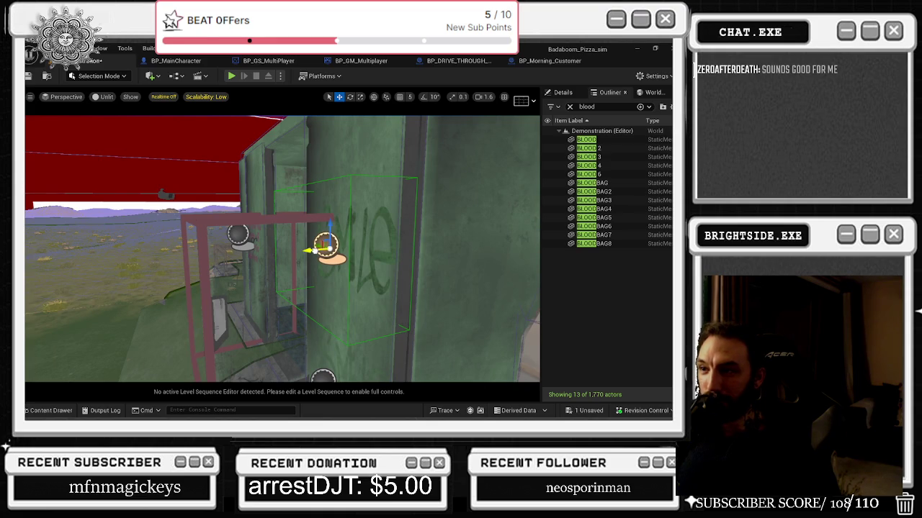
pyautogui.press('p')
pyautogui.moveTo(281, 293)
pyautogui.mouseDown()
pyautogui.moveTo(309, 293)
pyautogui.moveTo(333, 275)
pyautogui.mouseUp()
pyautogui.click(275, 281)
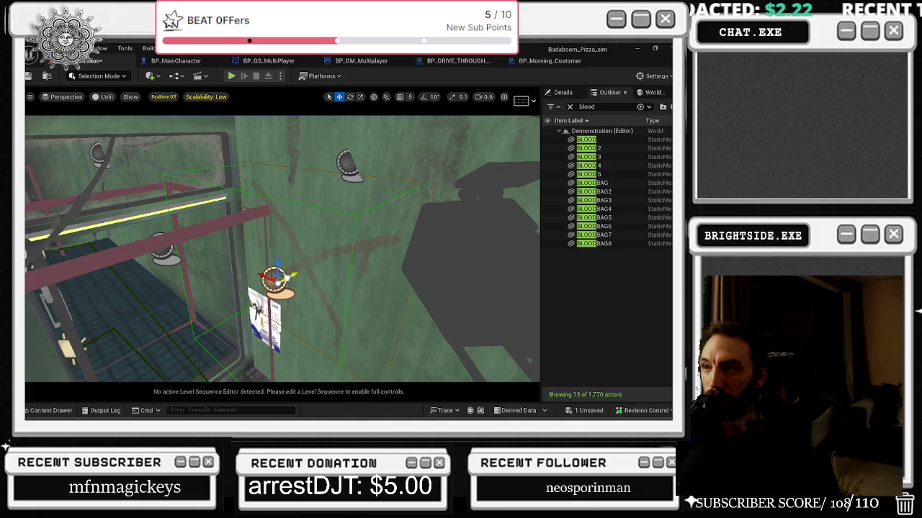
# - Drag the round marker low on the wall higher up and frame it
pyautogui.press('p')
pyautogui.moveTo(288, 274); pyautogui.dragTo(288, 330)
pyautogui.click(282, 334)
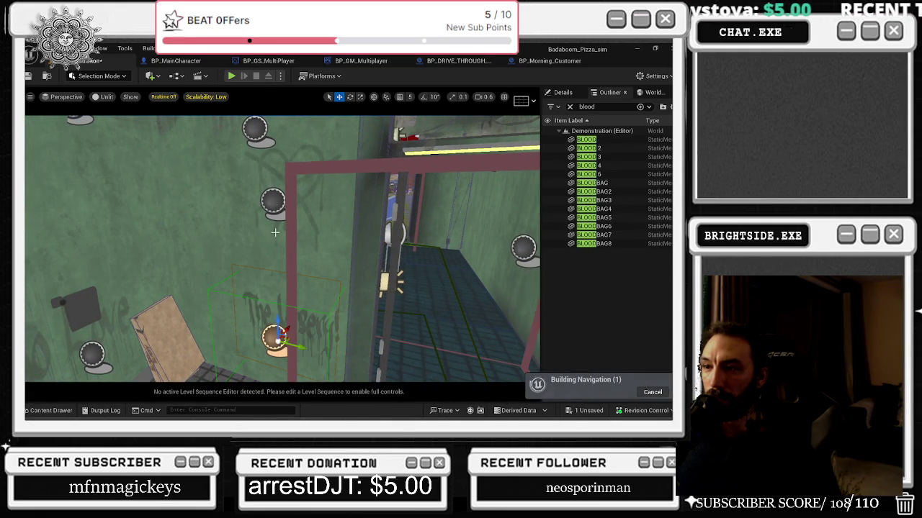
pyautogui.moveTo(295, 347); pyautogui.dragTo(290, 209)
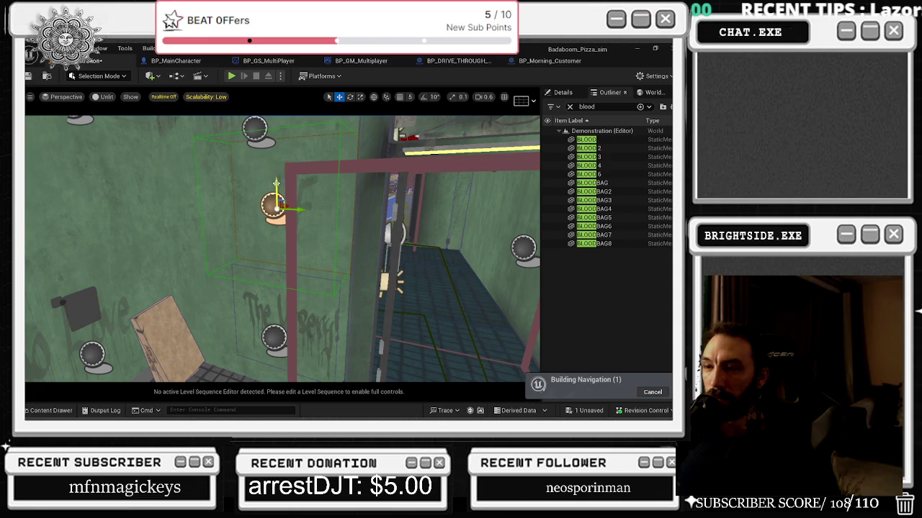
pyautogui.moveTo(256, 139); pyautogui.dragTo(97, 268)
pyautogui.press('f')
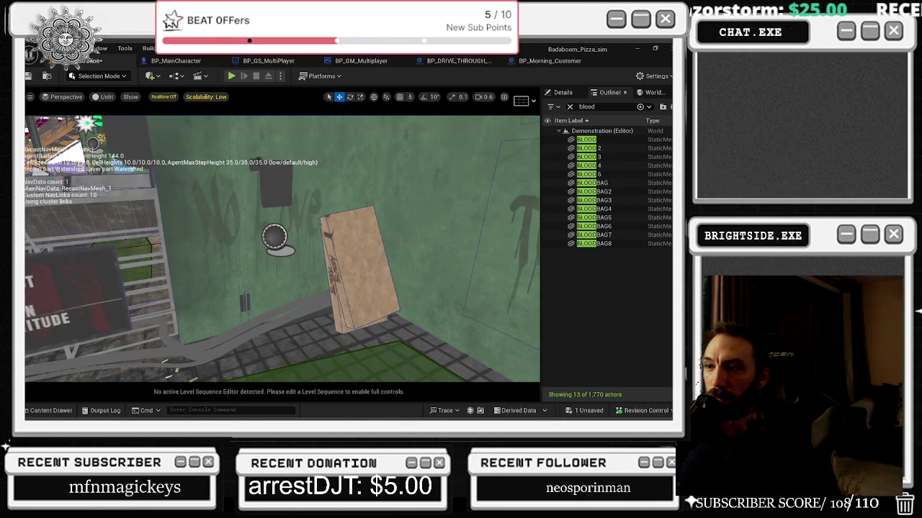
# - Swing the view to the red-framed room and select the round marker in the corridor
pyautogui.moveTo(295, 247)
pyautogui.mouseDown()
pyautogui.moveTo(291, 259)
pyautogui.moveTo(187, 274)
pyautogui.mouseUp()
pyautogui.moveTo(333, 242)
pyautogui.mouseDown()
pyautogui.moveTo(310, 231)
pyautogui.moveTo(309, 274)
pyautogui.moveTo(324, 238)
pyautogui.moveTo(334, 242)
pyautogui.moveTo(288, 216)
pyautogui.mouseUp()
pyautogui.click(278, 209)
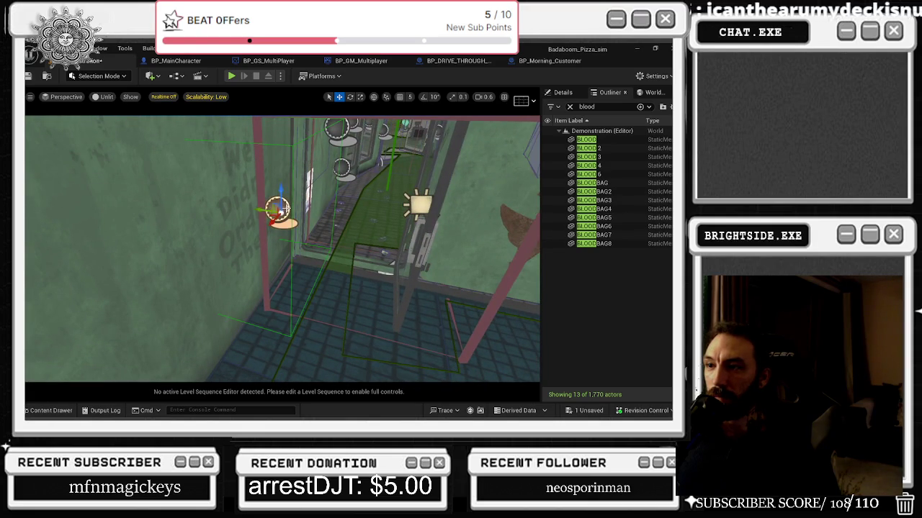
pyautogui.moveTo(333, 242)
pyautogui.mouseDown()
pyautogui.moveTo(302, 245)
pyautogui.moveTo(317, 274)
pyautogui.moveTo(281, 266)
pyautogui.moveTo(249, 298)
pyautogui.mouseUp()
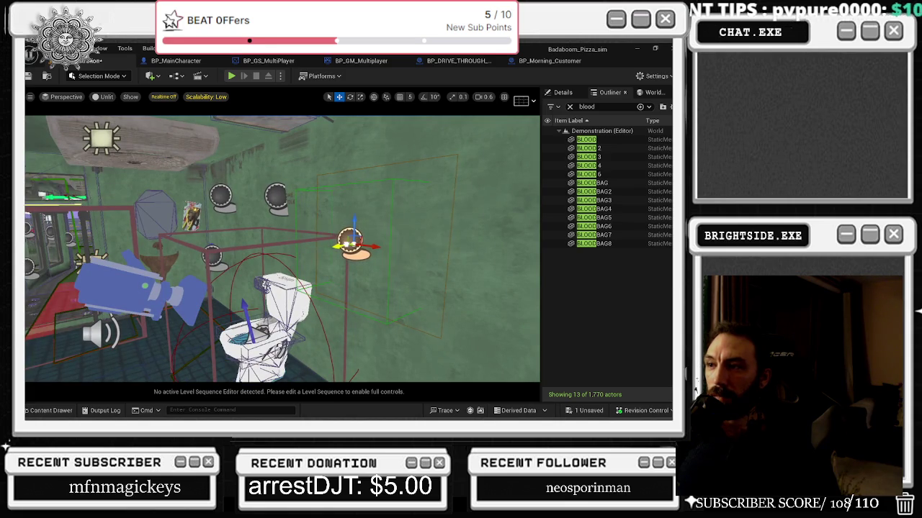
pyautogui.scroll(6, 347, 243)
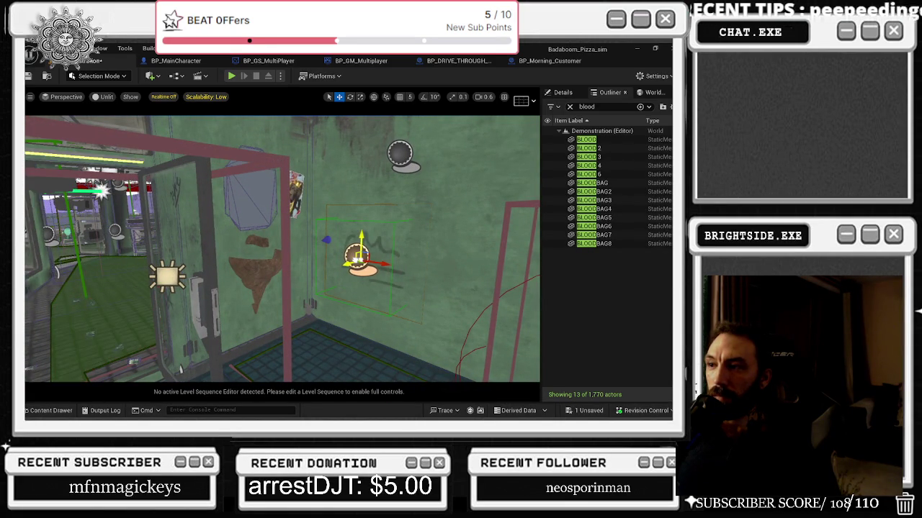
pyautogui.moveTo(284, 260)
pyautogui.mouseDown()
pyautogui.moveTo(284, 237)
pyautogui.moveTo(231, 248)
pyautogui.moveTo(273, 250)
pyautogui.mouseUp()
pyautogui.click(317, 245)
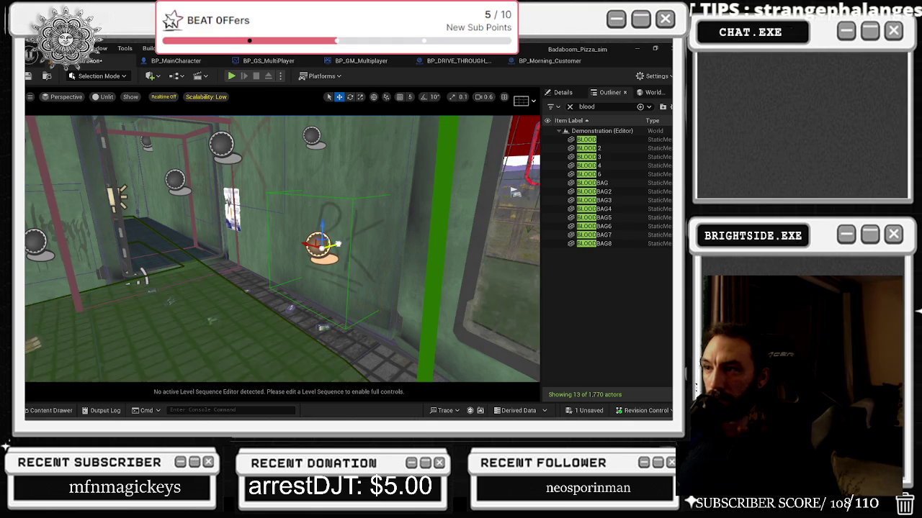
pyautogui.press('f')
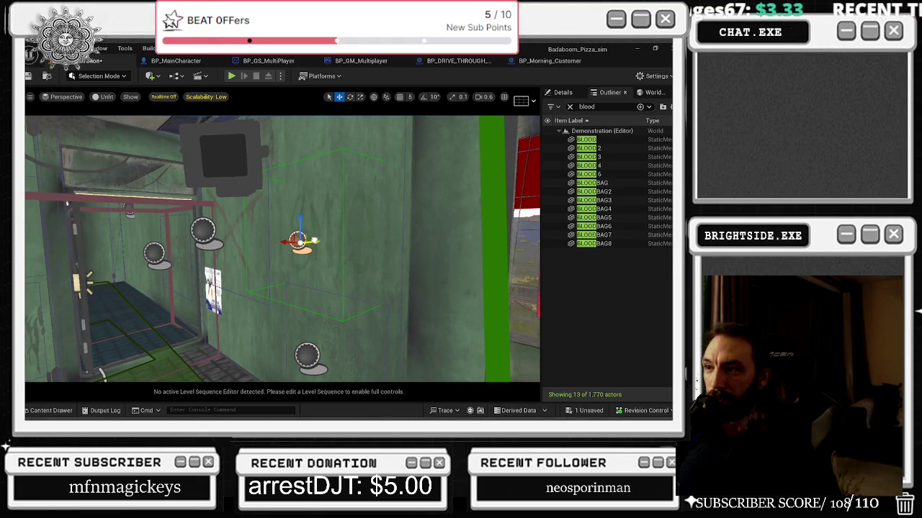
pyautogui.moveTo(66, 203); pyautogui.dragTo(115, 203)
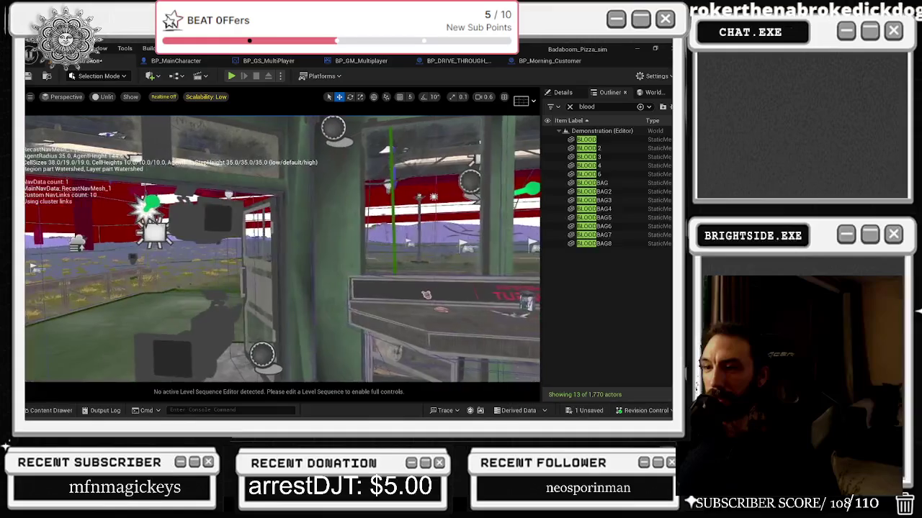
pyautogui.hotkey('alt', 'p')
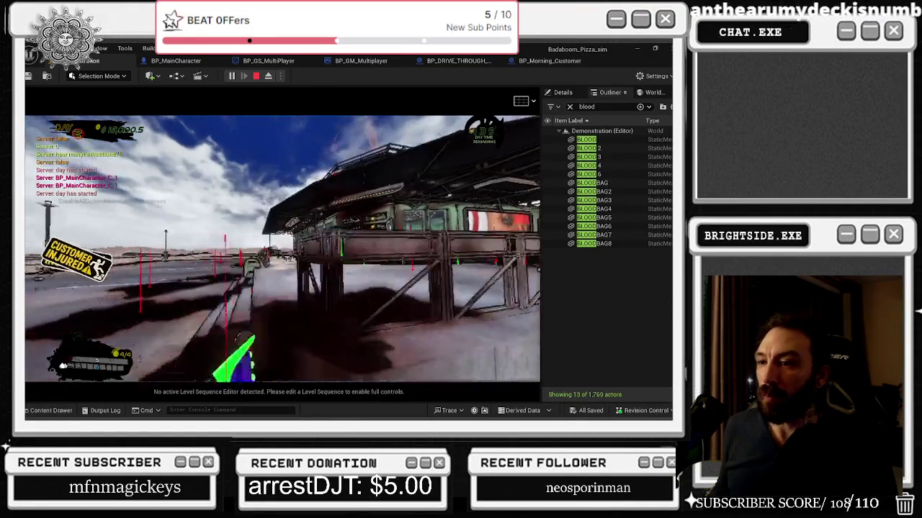
# - Walk the chef toward the booth, then continue playing after the death screen
pyautogui.press('w')
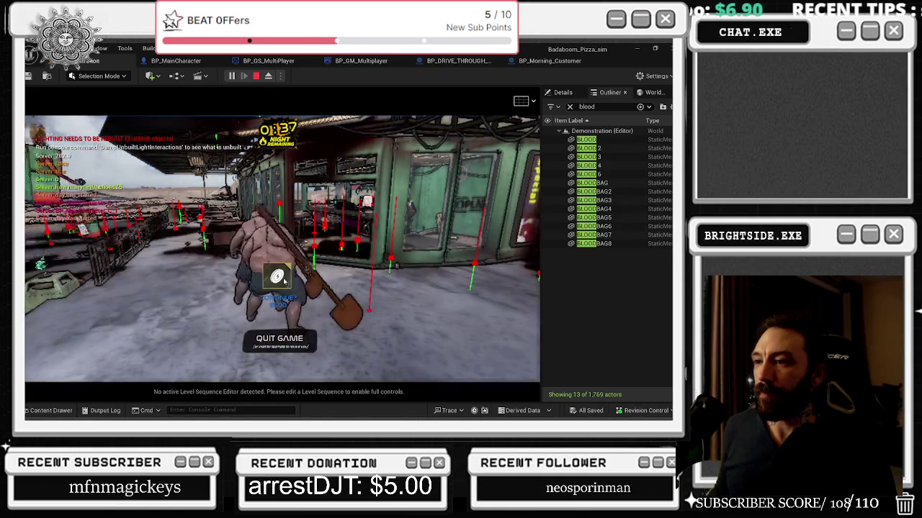
pyautogui.click(284, 280)
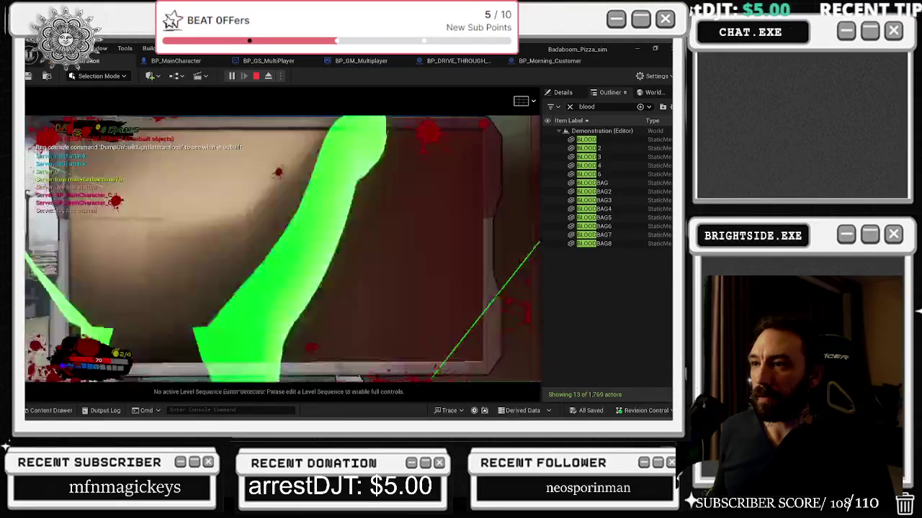
# - Check the customer and establishment stats screen, resume briefly, then stop the playtest
pyautogui.press('Escape')
pyautogui.press('Tab')
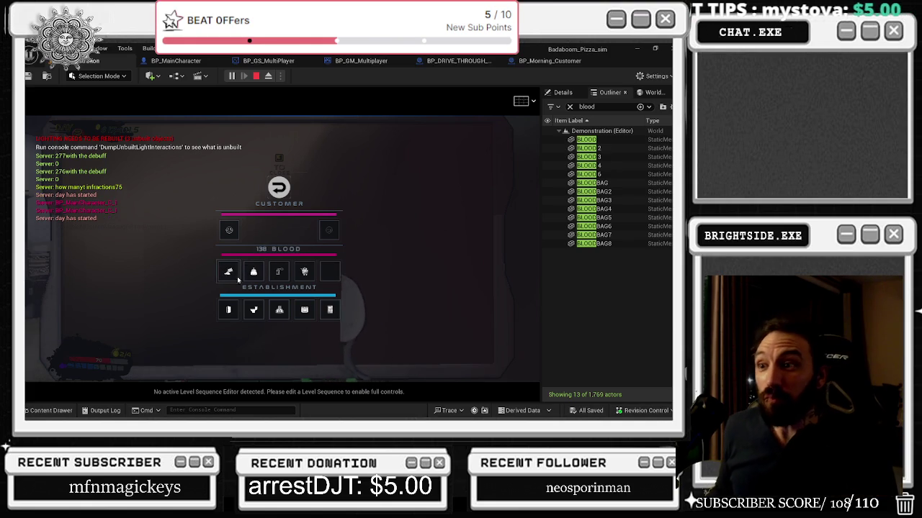
pyautogui.click(278, 272)
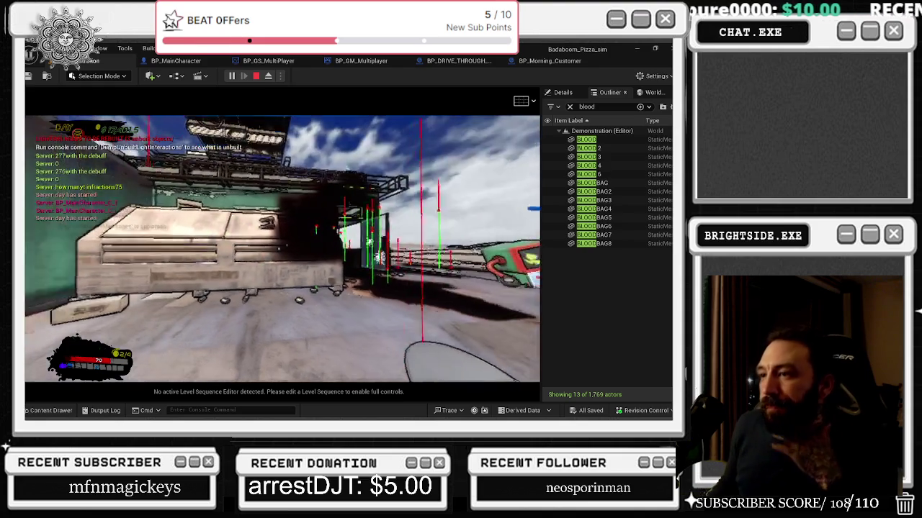
pyautogui.press('Escape')
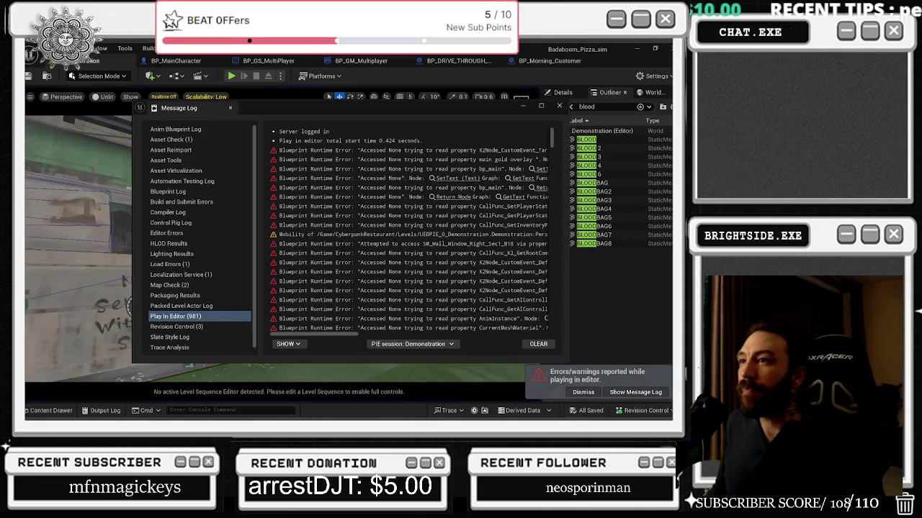
# - Dock the floating message log into the editor layout and view the BP_GM_Multiplayer graph
pyautogui.moveTo(184, 114)
pyautogui.mouseDown()
pyautogui.moveTo(633, 216)
pyautogui.moveTo(663, 99)
pyautogui.mouseUp()
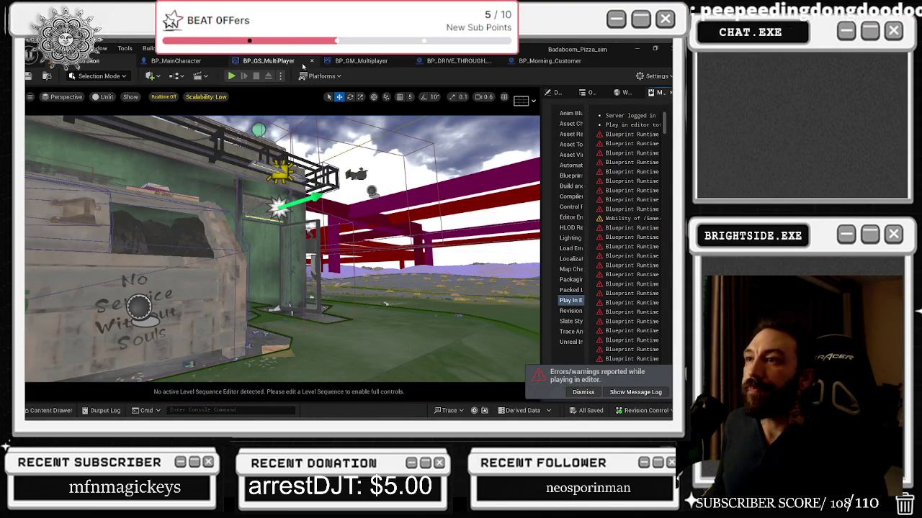
pyautogui.click(354, 62)
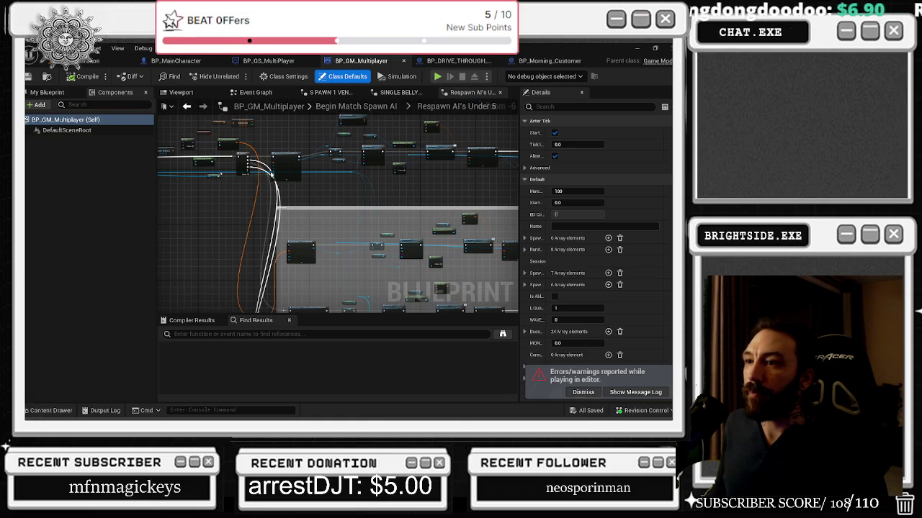
pyautogui.scroll(6, 272, 175)
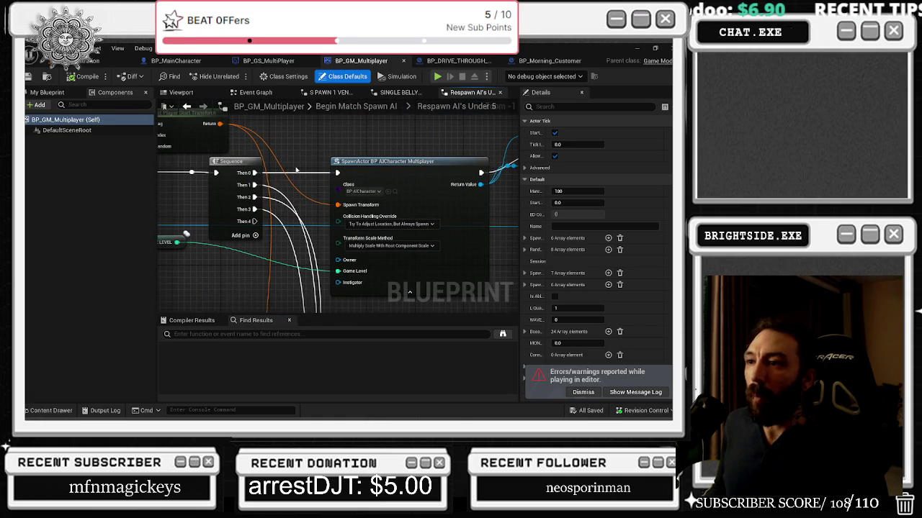
# - Return to the level editor and save the current level
pyautogui.click(101, 61)
pyautogui.click(29, 76)
pyautogui.click(62, 411)
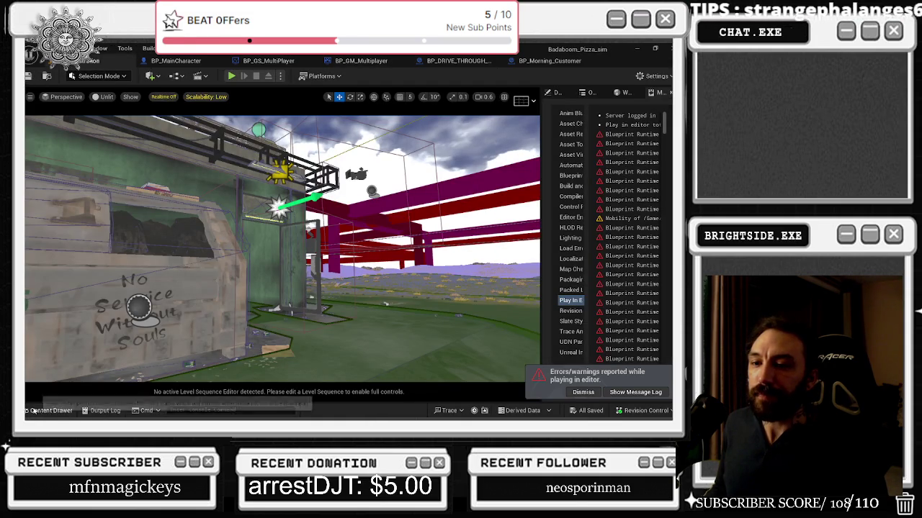
# - Load the Showcase level from Favorites > Levels in the Content Drawer
pyautogui.click(95, 306)
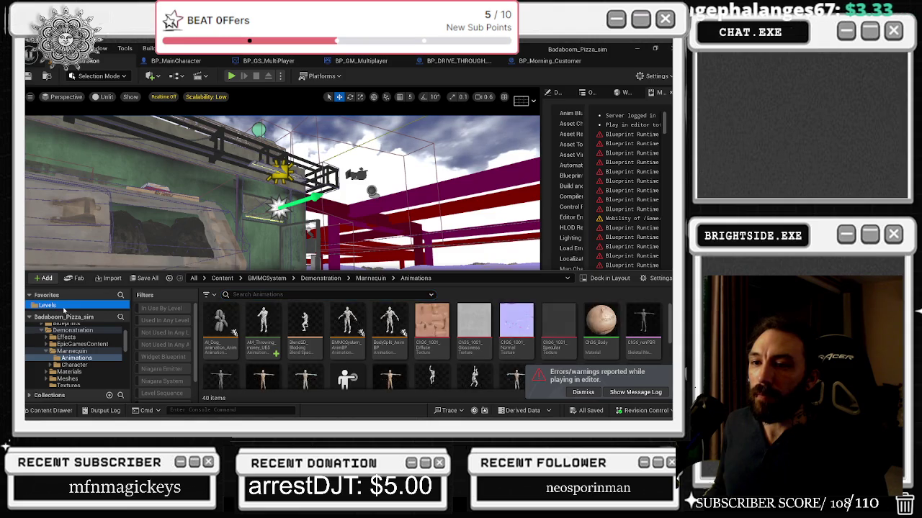
pyautogui.scroll(-3, 312, 349)
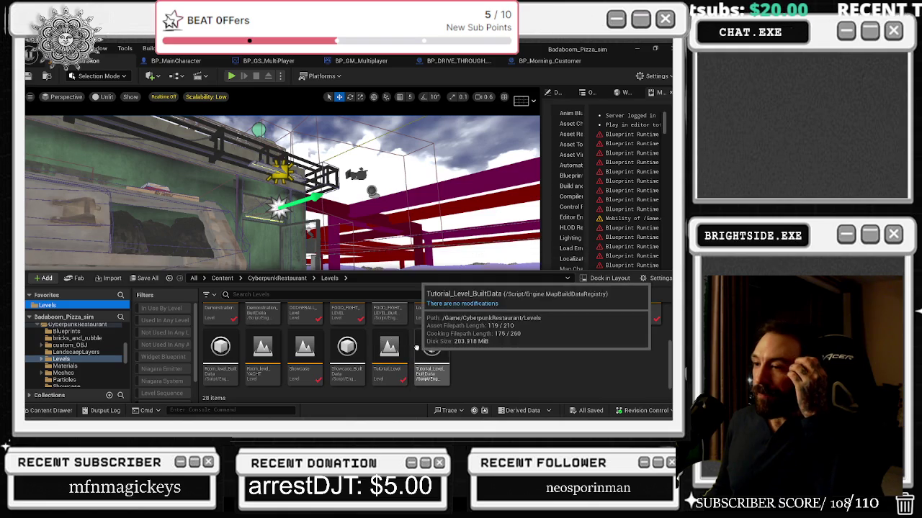
pyautogui.doubleClick(306, 357)
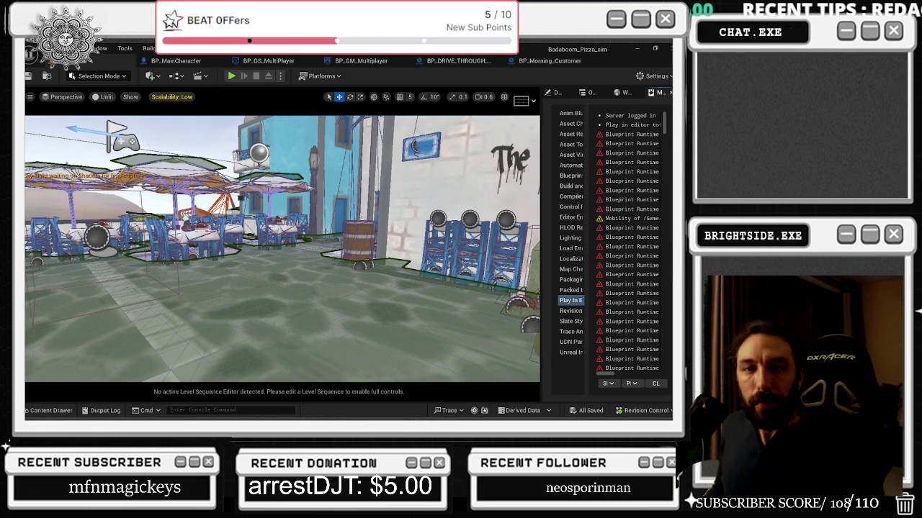
# - Turn the viewport toward the red building with the OPEN sign and start Play in Editor
pyautogui.hotkey('alt', 'Tab')
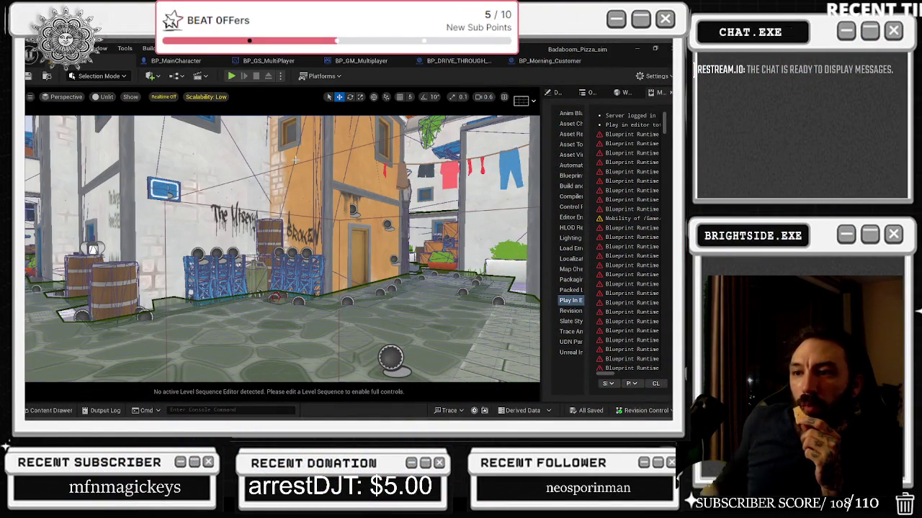
pyautogui.moveTo(295, 159)
pyautogui.mouseDown()
pyautogui.moveTo(389, 160)
pyautogui.moveTo(338, 148)
pyautogui.moveTo(396, 149)
pyautogui.moveTo(396, 180)
pyautogui.moveTo(374, 180)
pyautogui.moveTo(403, 177)
pyautogui.mouseUp()
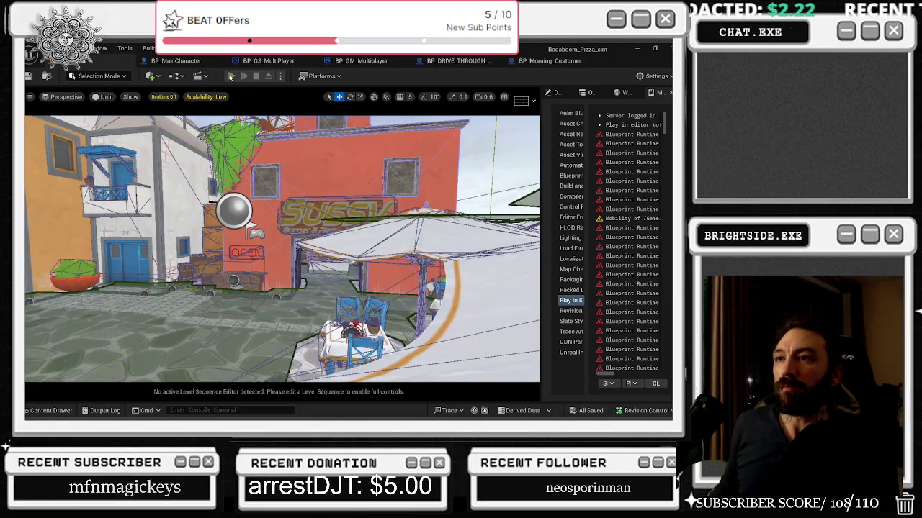
pyautogui.click(230, 75)
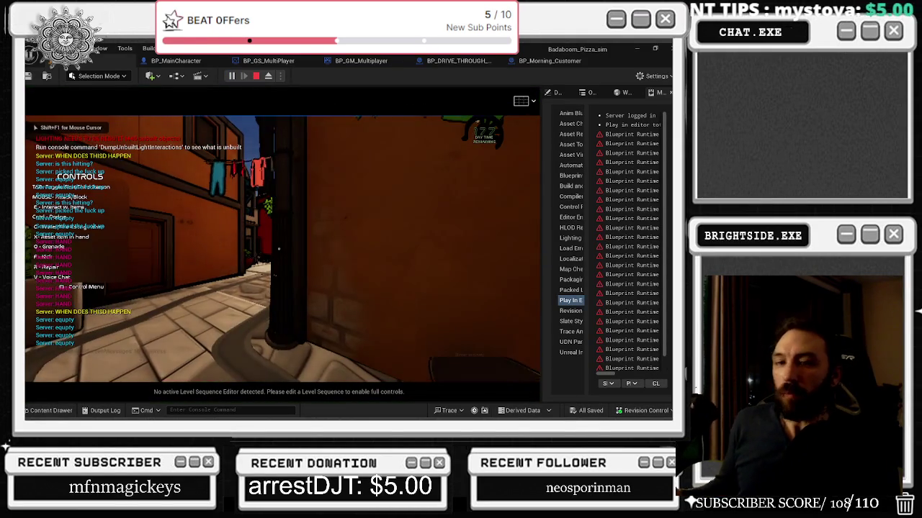
# - Briefly open the in-game console, then return control to the game view
pyautogui.hotkey('shift', 'F1')
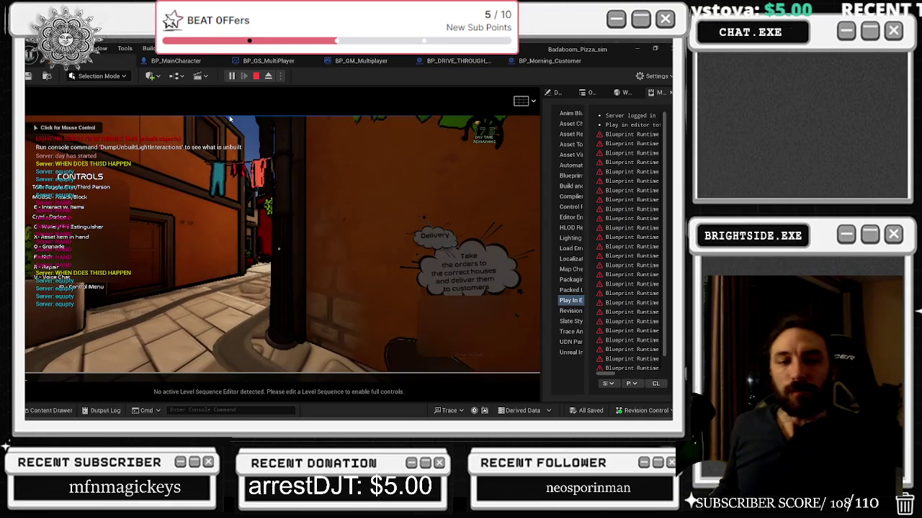
pyautogui.click(281, 205)
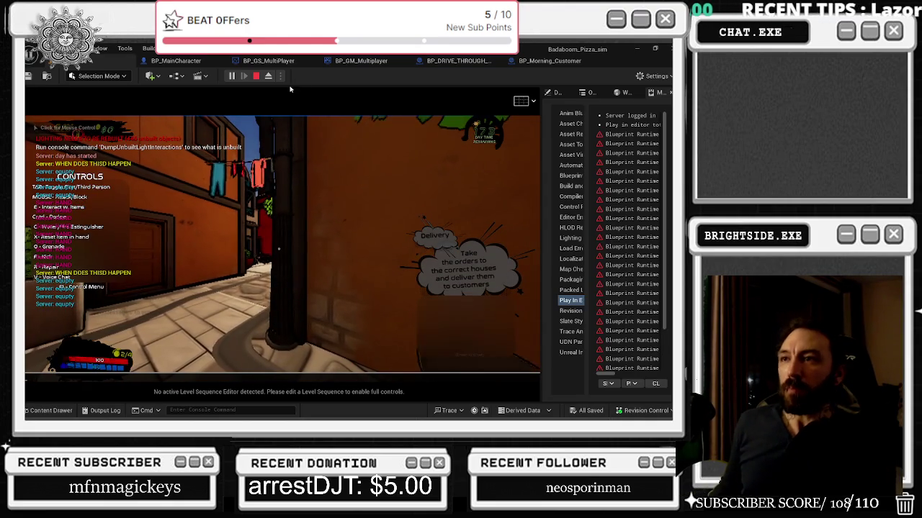
pyautogui.press('`')
pyautogui.press('`')
pyautogui.press('`')
pyautogui.click(338, 165)
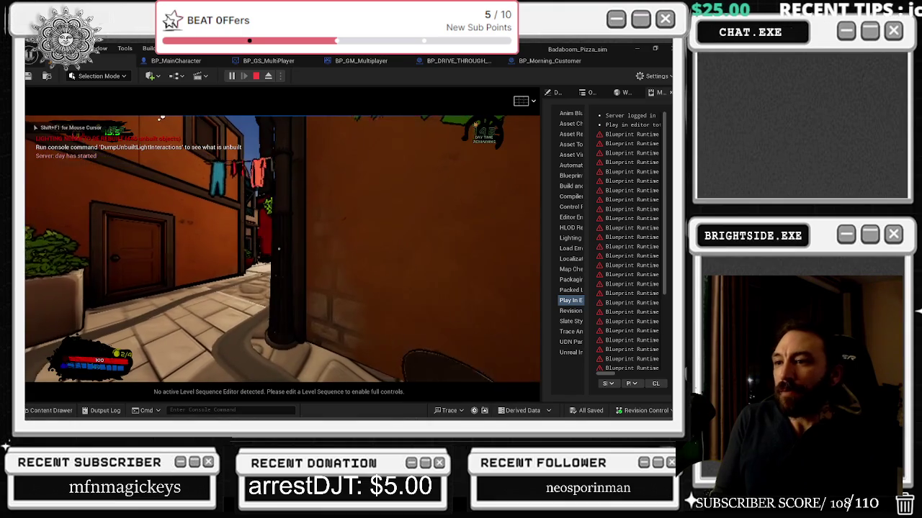
# - Run the chef into the plaza and down the alley toward the red building until wave 2
pyautogui.press('w')
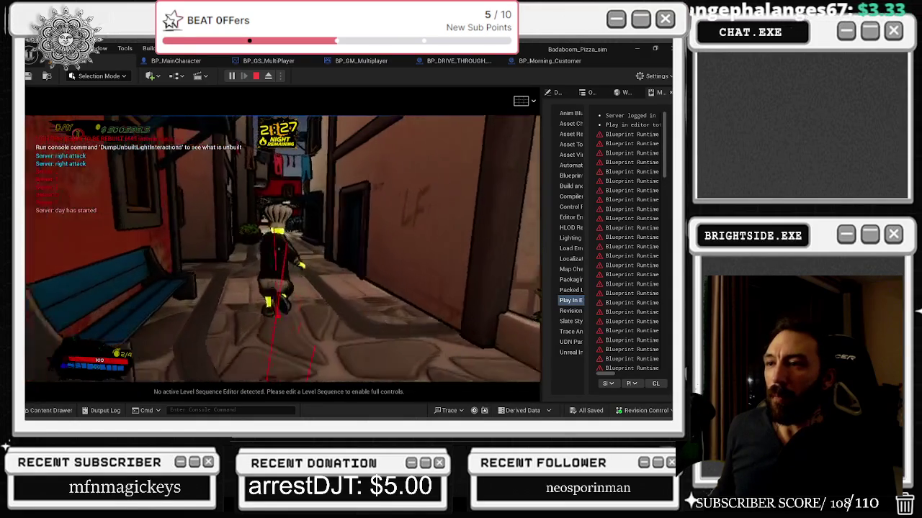
pyautogui.press('w')
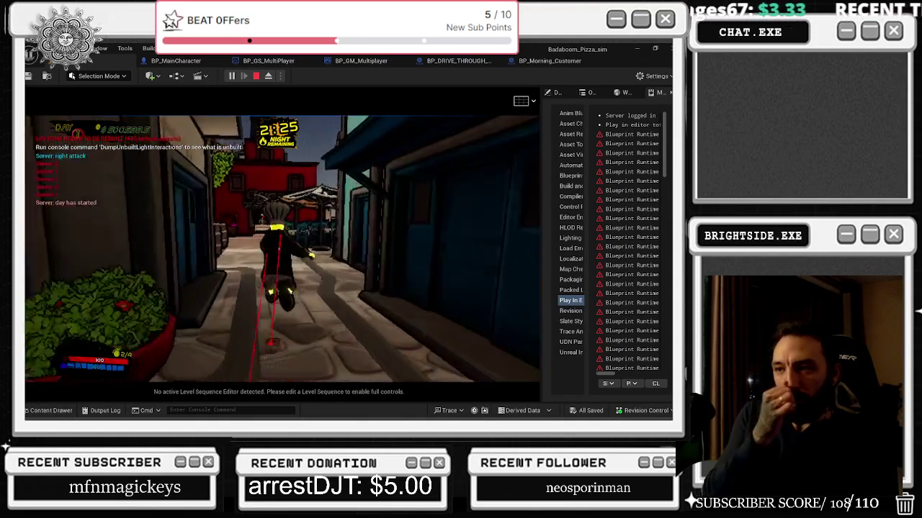
pyautogui.press('w')
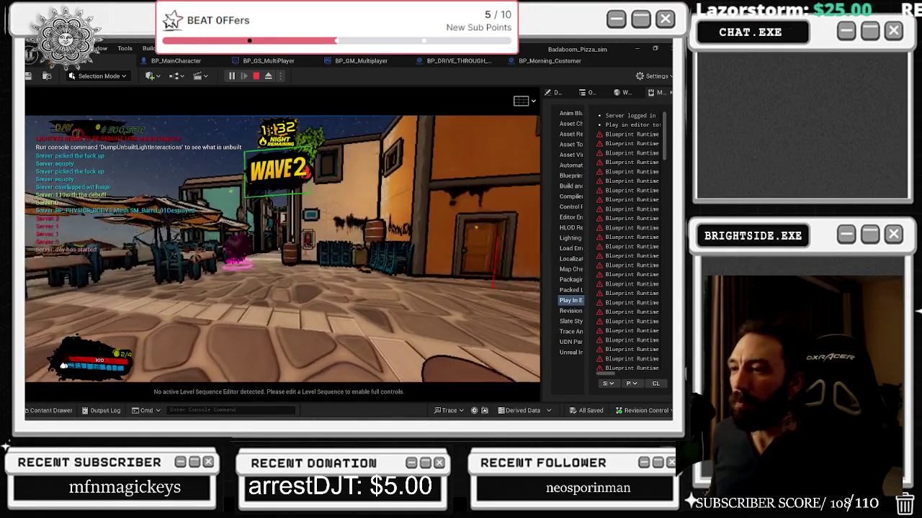
pyautogui.hotkey('alt', 'Tab')
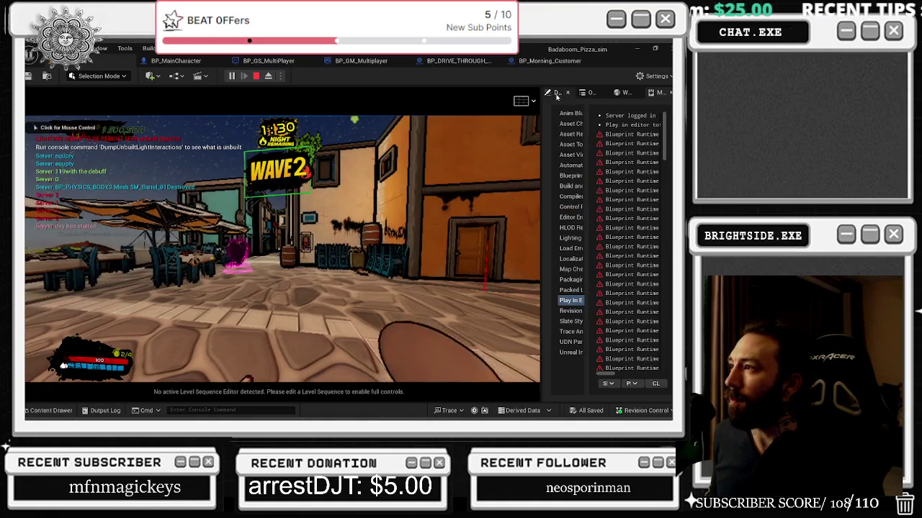
# - Widen the side panel and filter the Outliner by 'blood'
pyautogui.click(556, 92)
pyautogui.moveTo(517, 132); pyautogui.dragTo(443, 132)
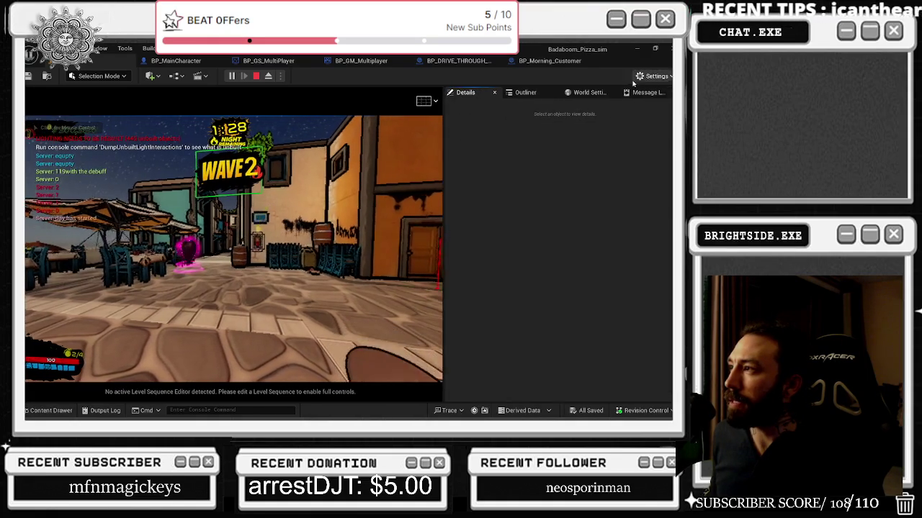
pyautogui.click(525, 92)
pyautogui.click(507, 107)
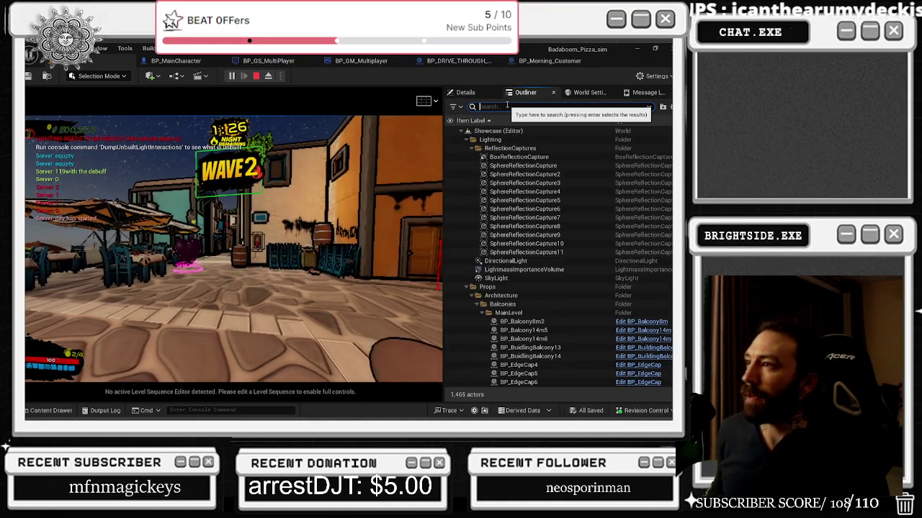
pyautogui.write('blood')
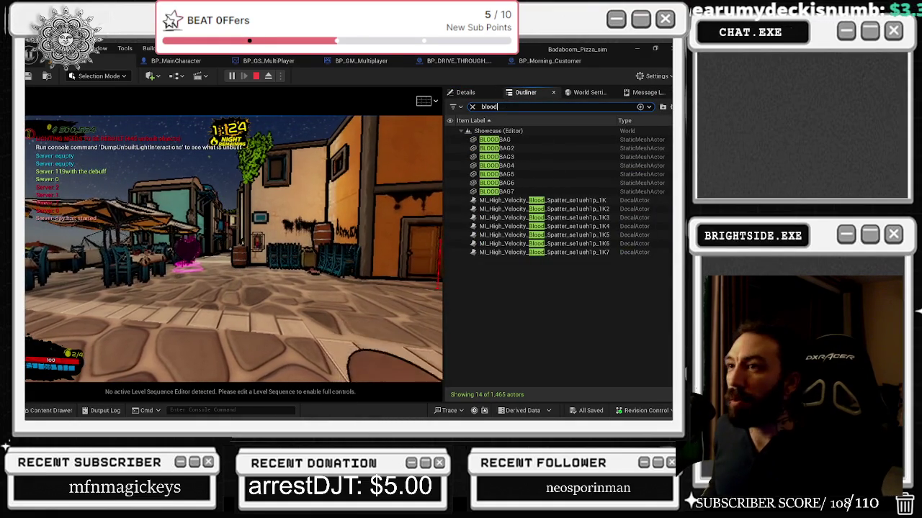
pyautogui.hotkey('shift', 'F1')
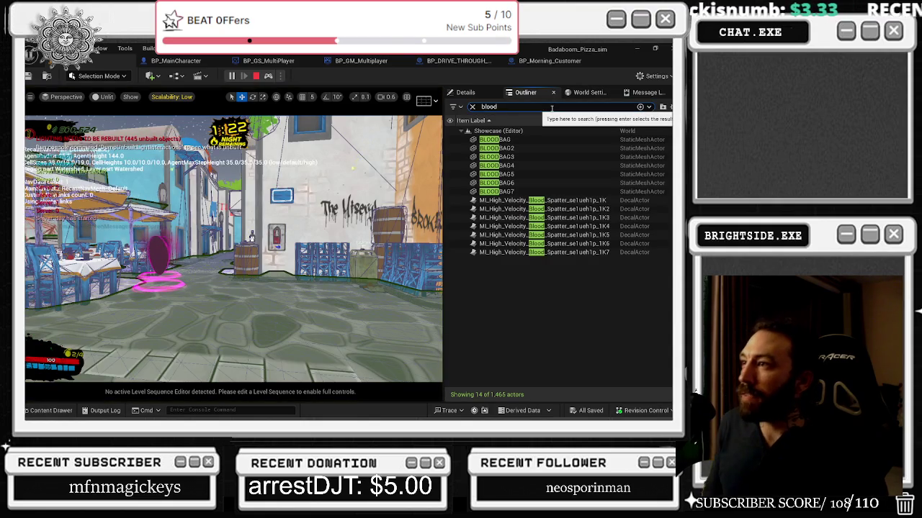
pyautogui.write('o')
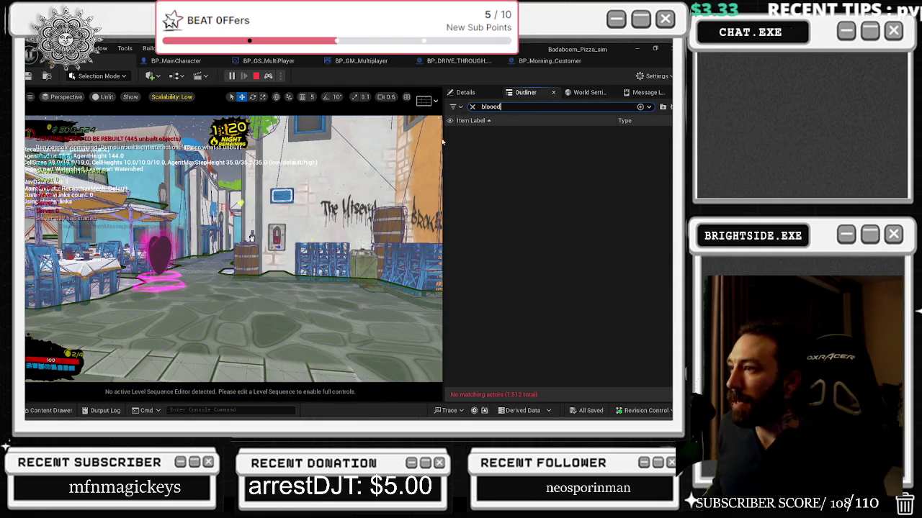
pyautogui.press('BackSpace')
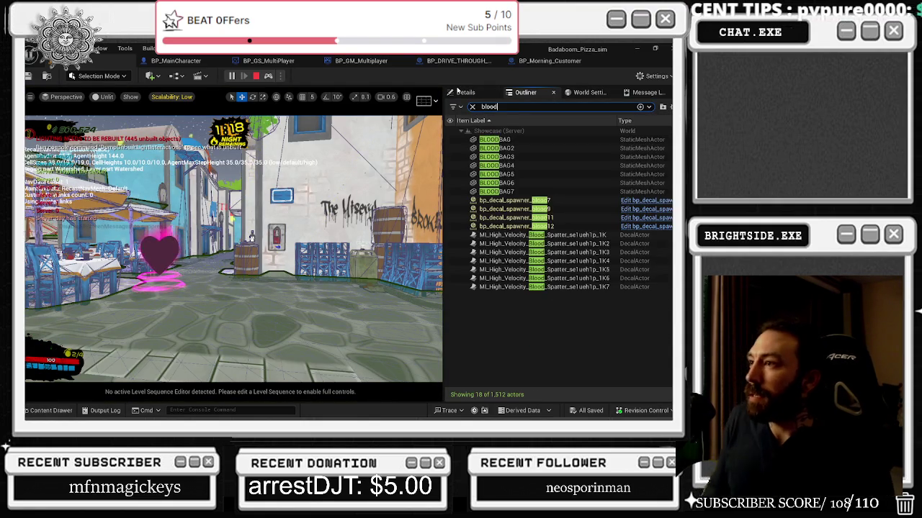
# - Select spawners bp_decal_spawner_blood7, blood9, blood11 and blood12 to locate them
pyautogui.click(517, 200)
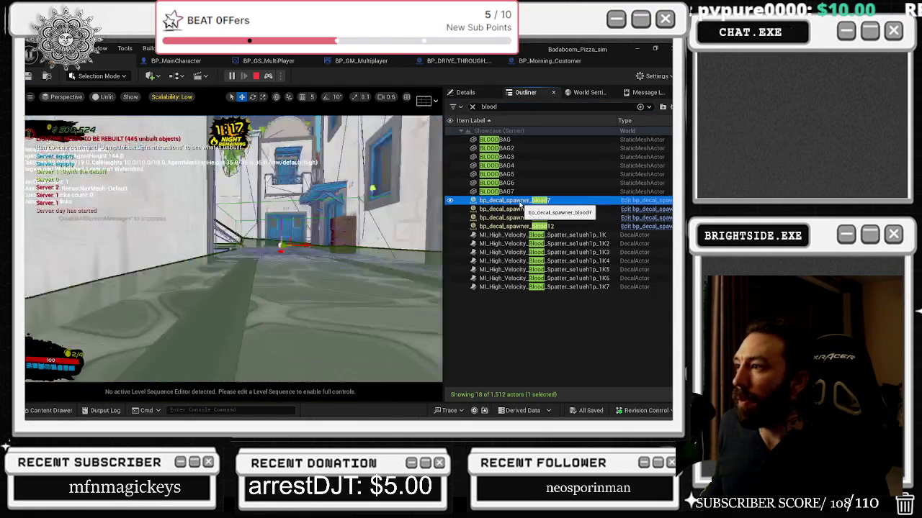
pyautogui.click(523, 209)
pyautogui.click(529, 217)
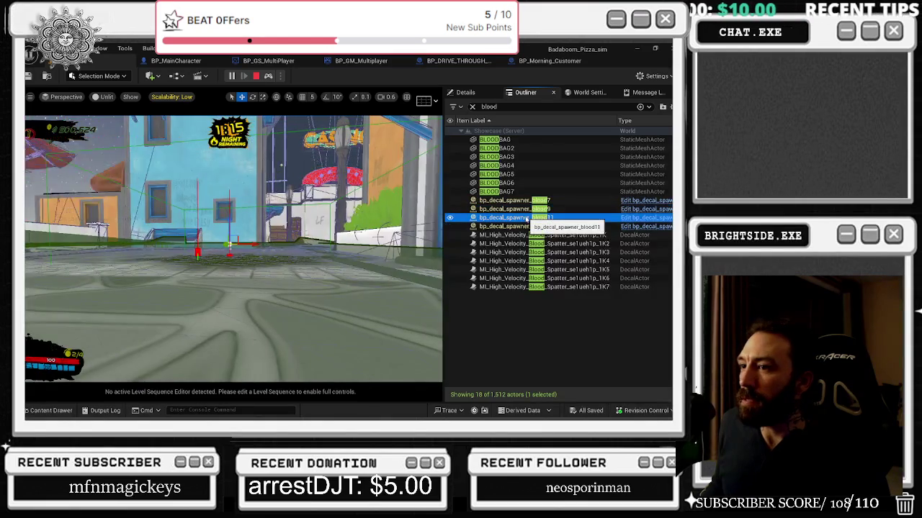
pyautogui.click(475, 227)
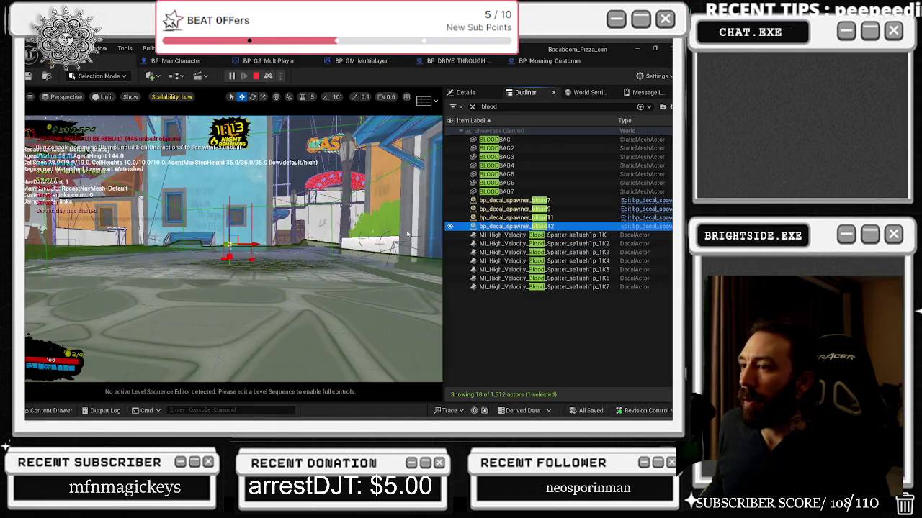
# - Possess the player character again and run across the courtyard
pyautogui.click(268, 76)
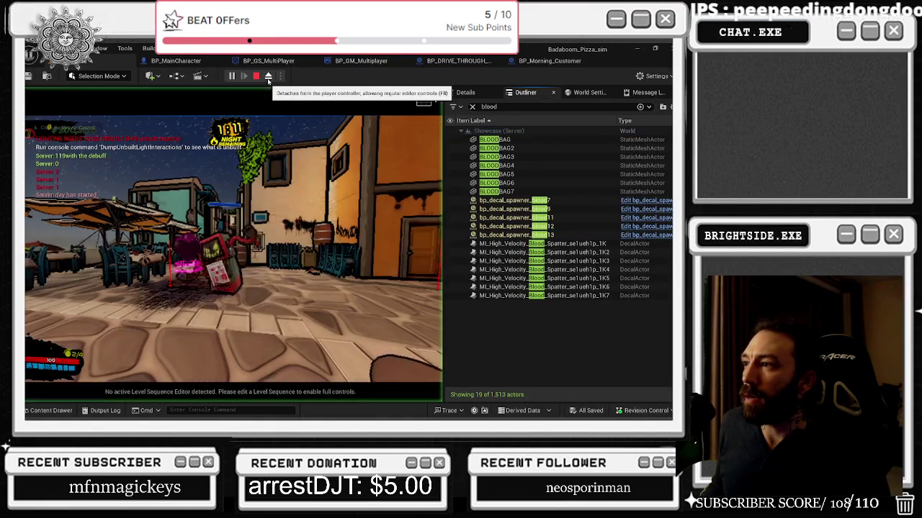
pyautogui.click(270, 144)
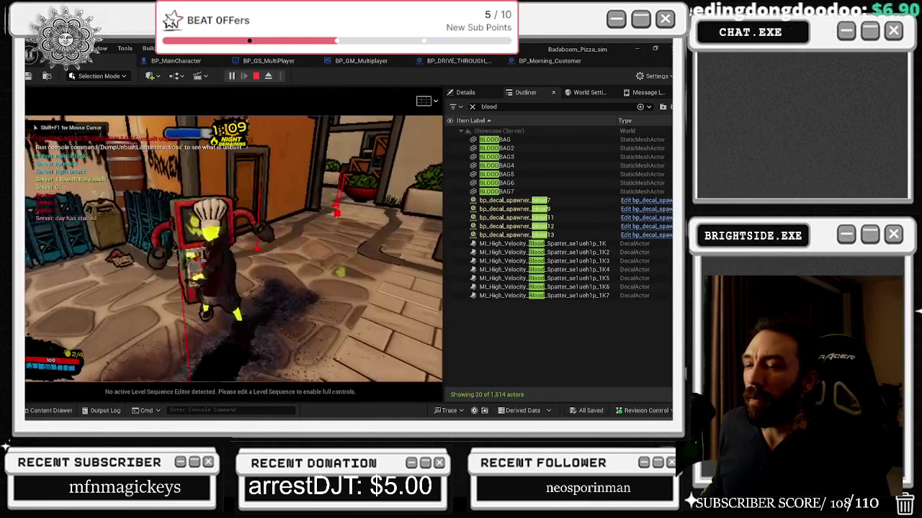
pyautogui.press('a')
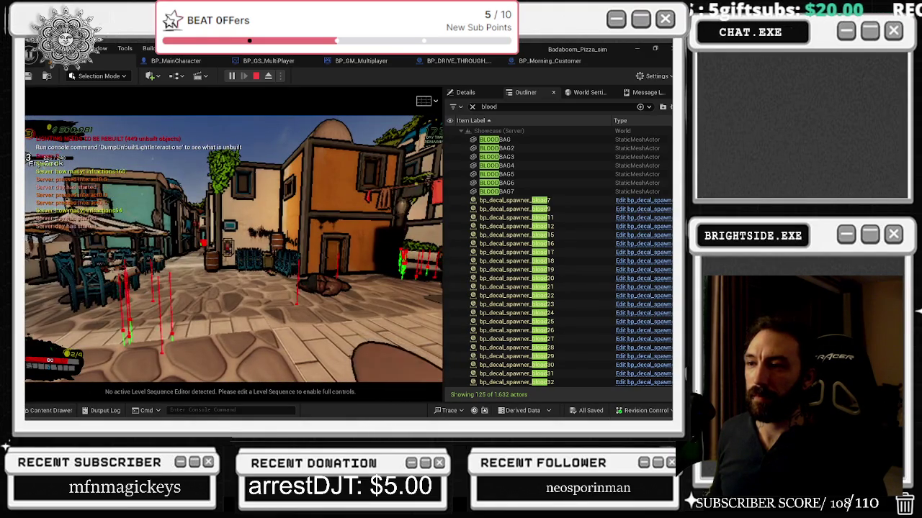
# - Re-enter the 'blood' Outliner search and select bp_decal_spawner_blood7
pyautogui.hotkey('alt', 'Tab')
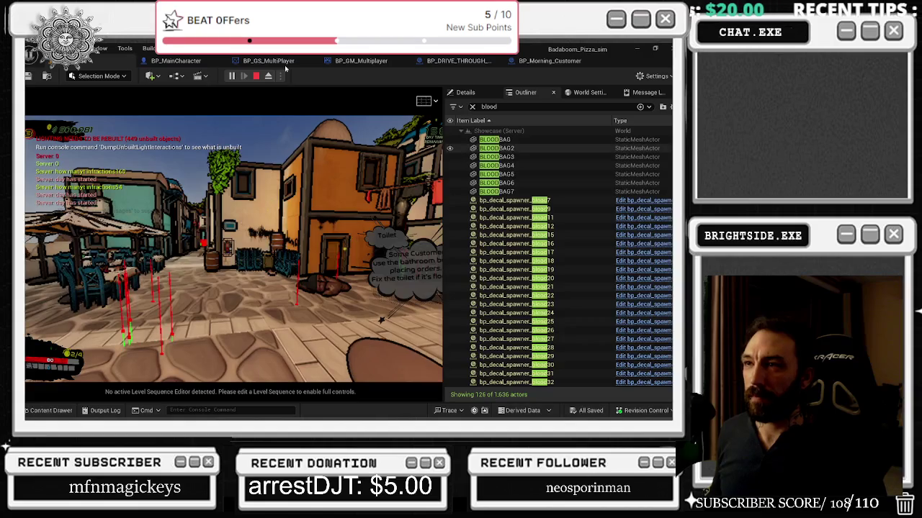
pyautogui.click(518, 201)
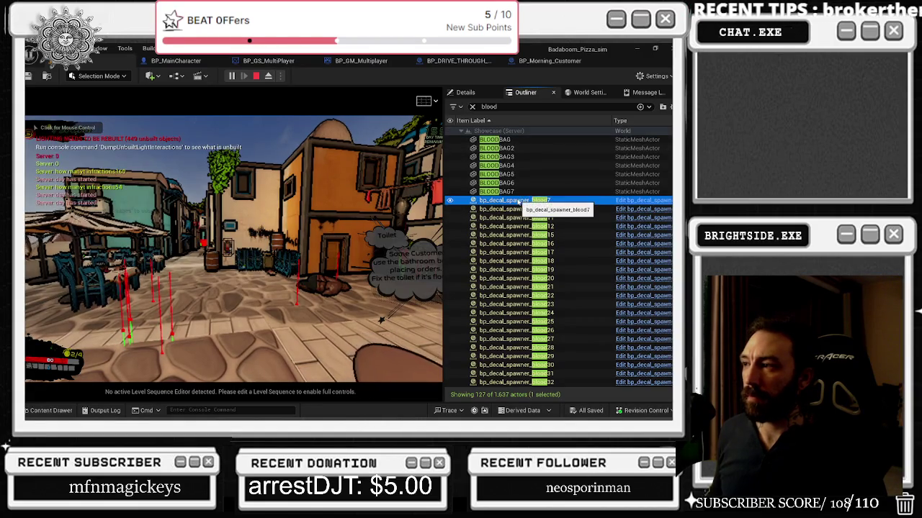
pyautogui.click(324, 231)
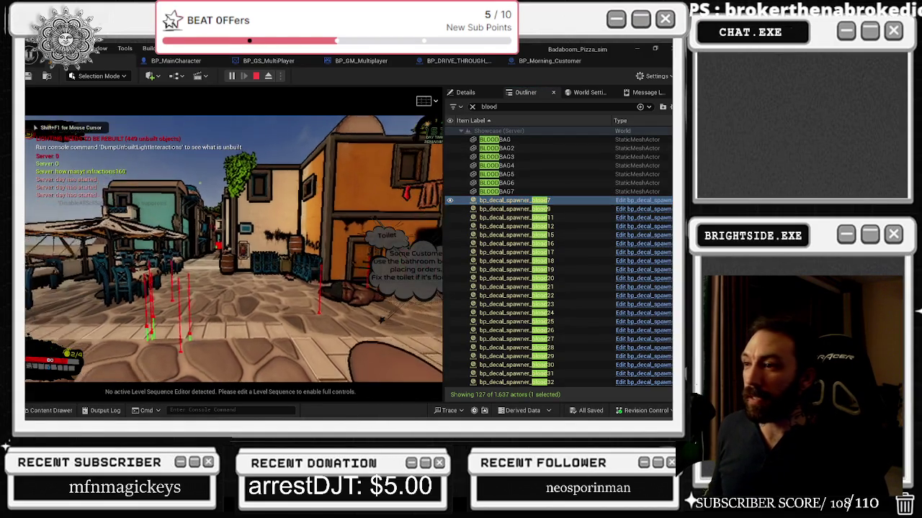
pyautogui.hotkey('alt', 'Tab')
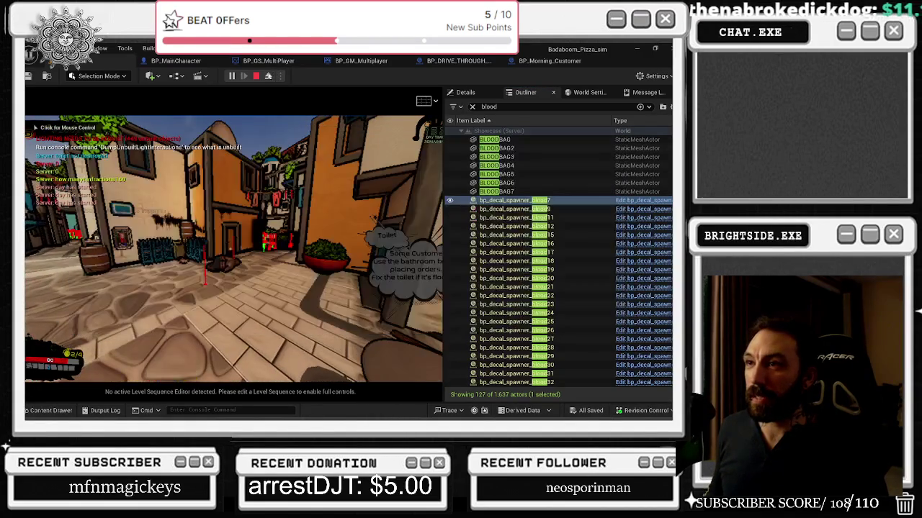
pyautogui.click(550, 106)
pyautogui.press('BackSpace')
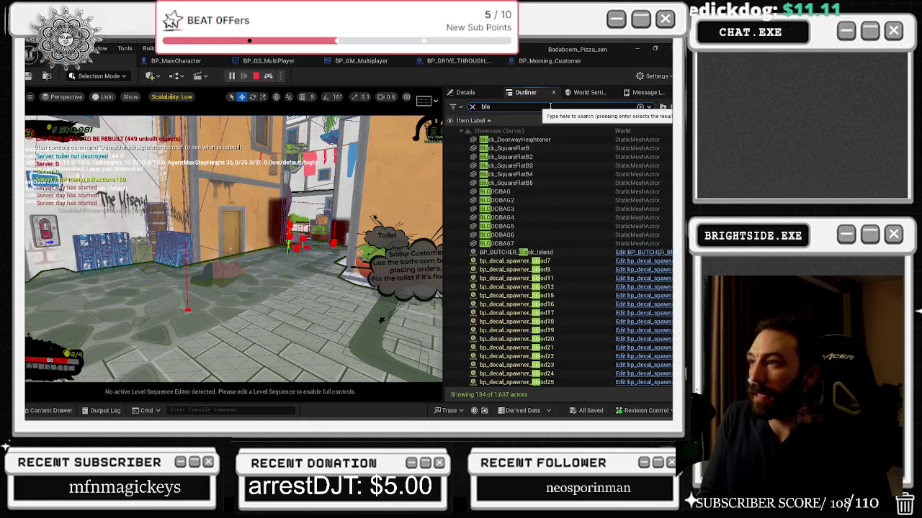
pyautogui.write('d')
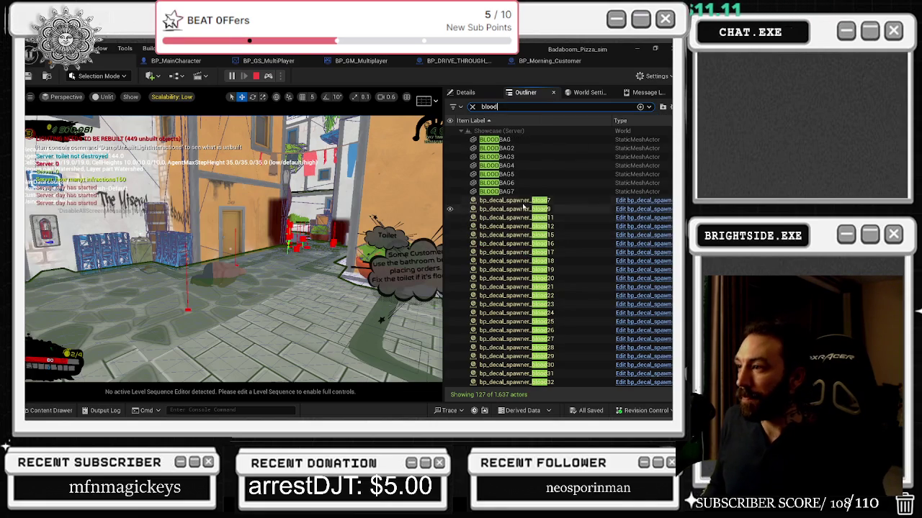
pyautogui.click(518, 203)
# - Step through the blood decal spawners from blood12 down to blood129, viewing each
pyautogui.press('Down')
pyautogui.press('Down')
pyautogui.press('Down')
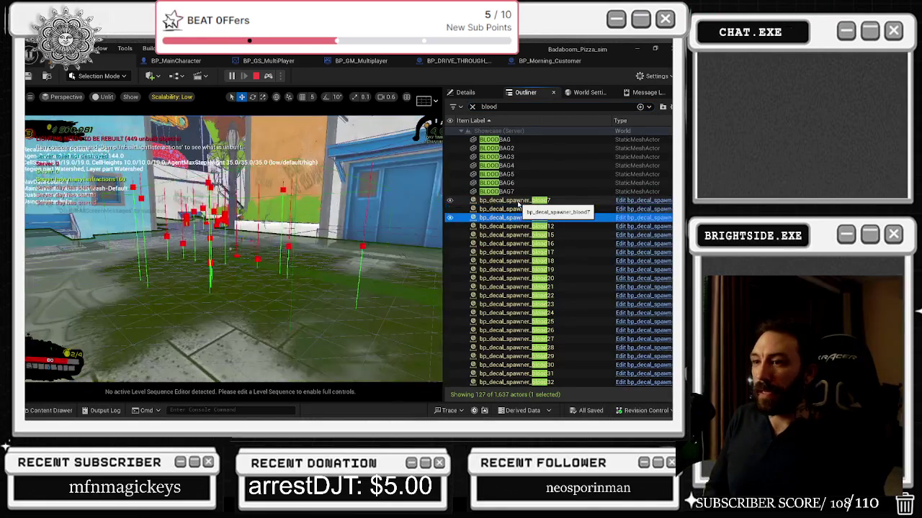
pyautogui.press('Down')
pyautogui.press('Down')
pyautogui.press('Down')
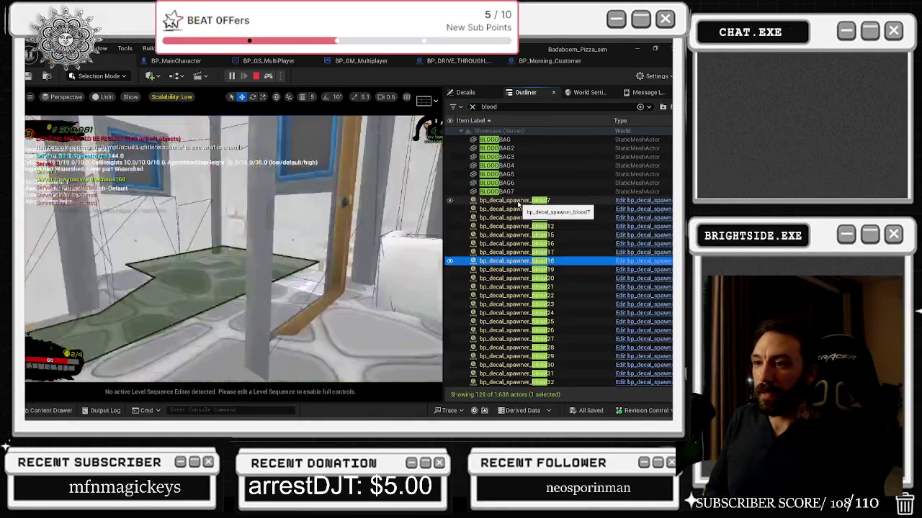
pyautogui.press('Down')
pyautogui.press('Down')
pyautogui.press('Down')
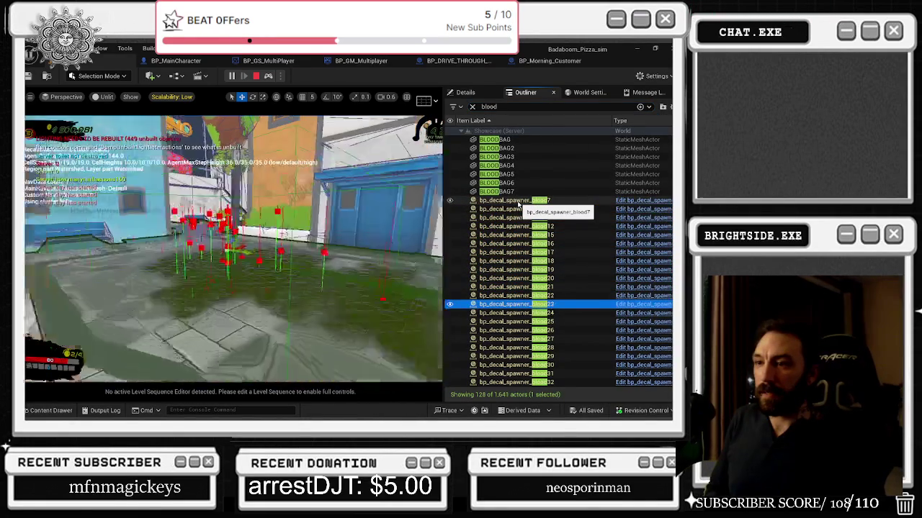
pyautogui.press('Down')
pyautogui.press('Down')
pyautogui.press('Down')
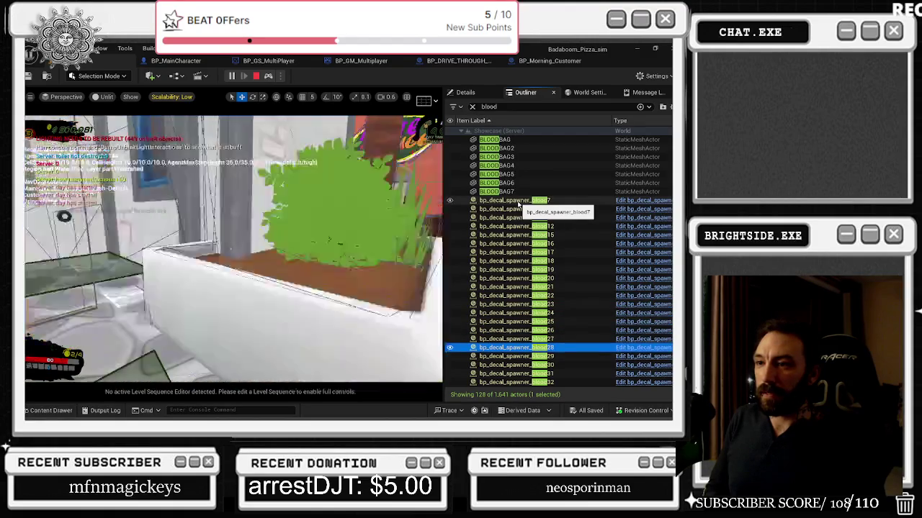
pyautogui.press('Down')
pyautogui.press('Down')
pyautogui.press('Down')
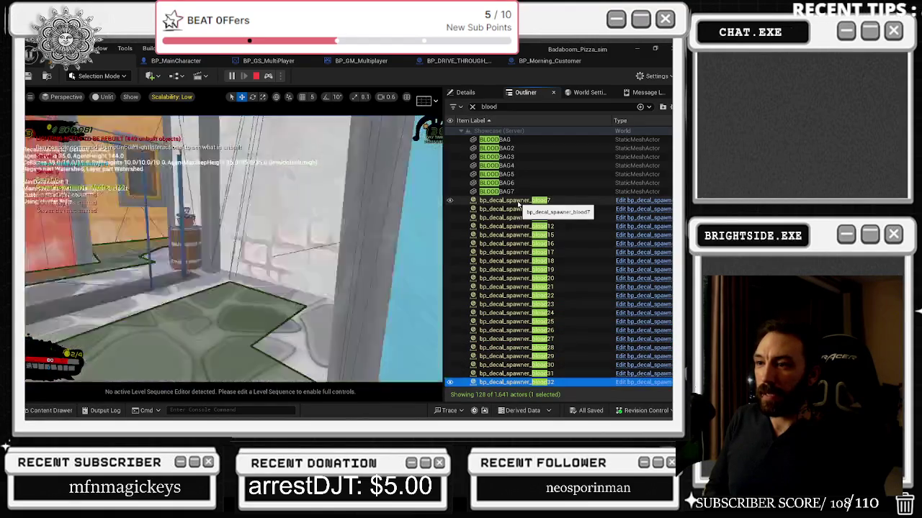
pyautogui.press('Down')
pyautogui.press('Down')
pyautogui.press('Down')
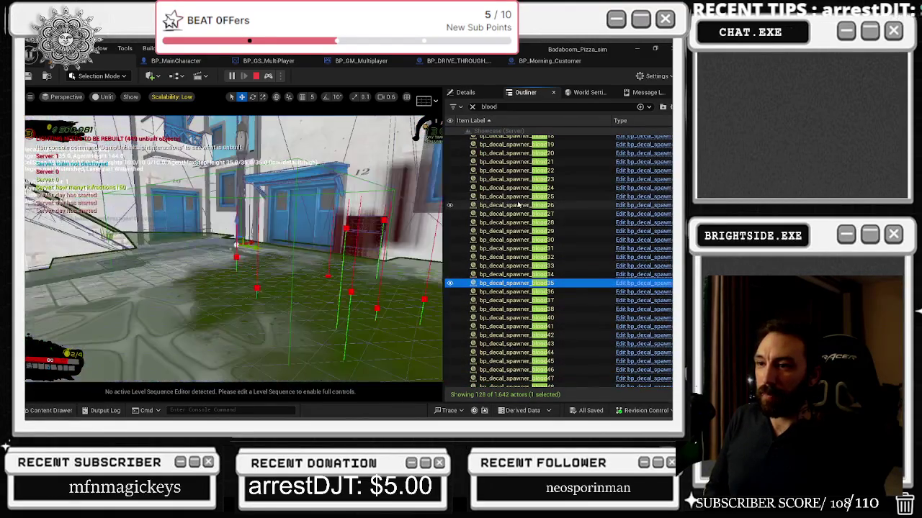
pyautogui.press('Down')
pyautogui.press('Down')
pyautogui.press('Down')
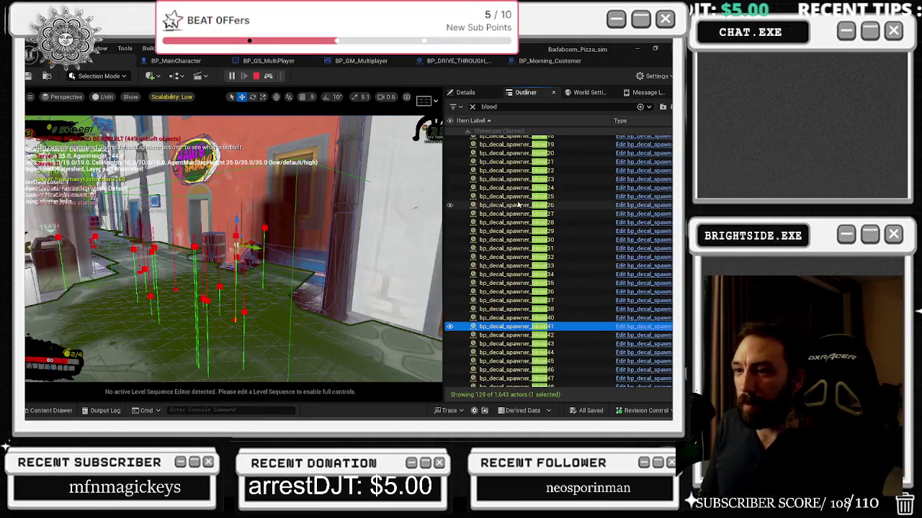
pyautogui.press('Down')
pyautogui.press('Down')
pyautogui.press('Down')
pyautogui.press('Down')
pyautogui.press('Down')
pyautogui.press('Down')
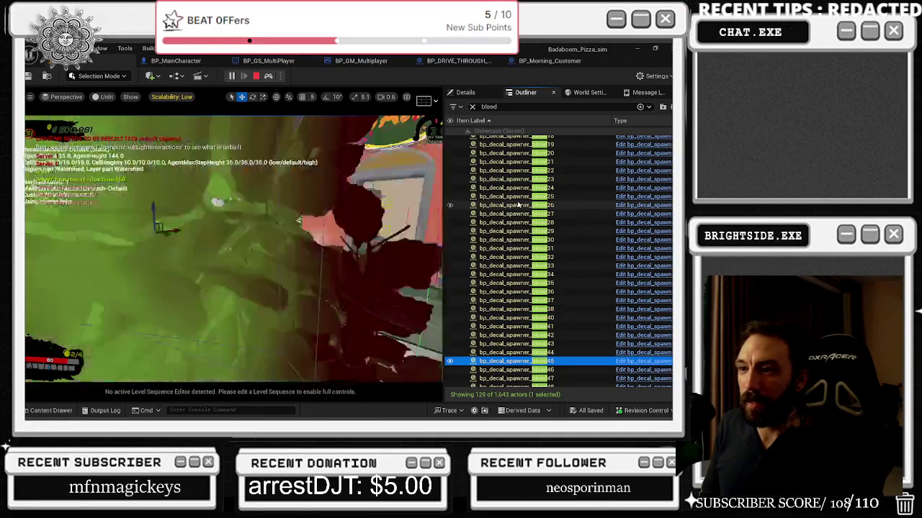
pyautogui.press('Down')
pyautogui.press('Down')
pyautogui.press('Down')
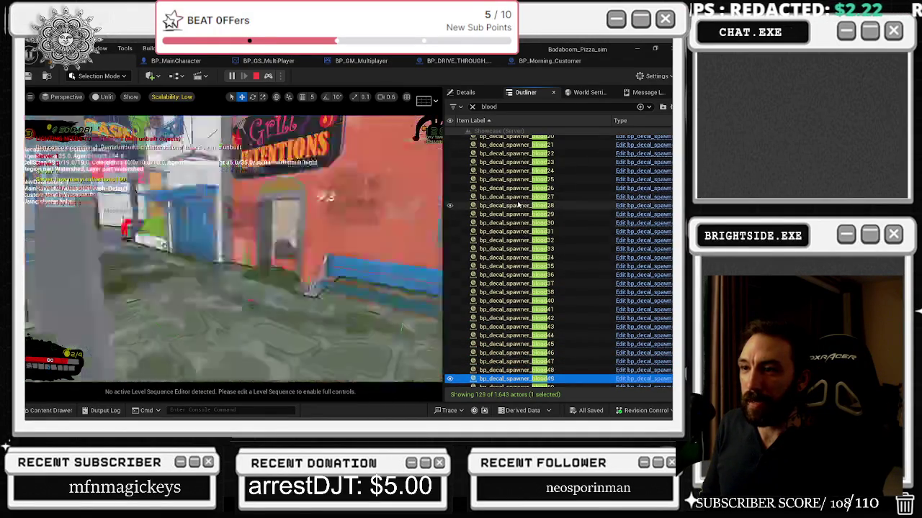
pyautogui.press('Down')
pyautogui.press('Down')
pyautogui.press('Down')
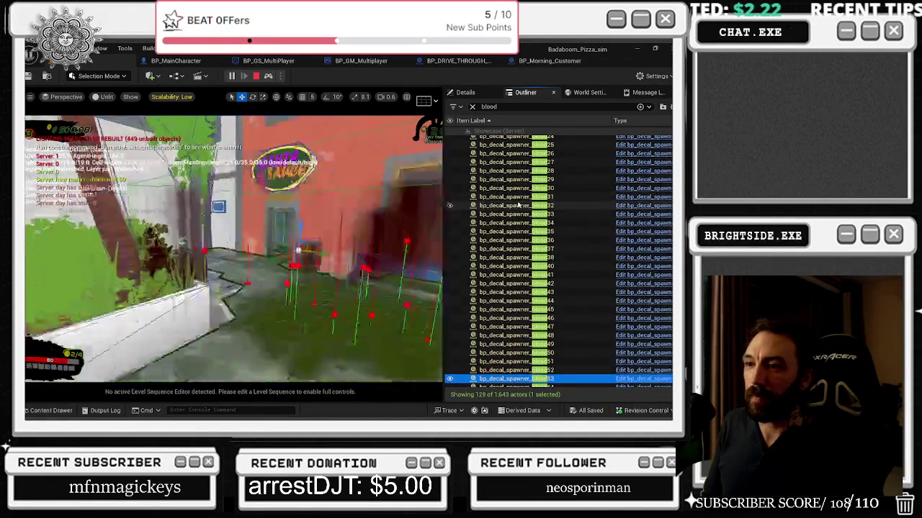
pyautogui.press('Down')
pyautogui.press('Down')
pyautogui.press('Down')
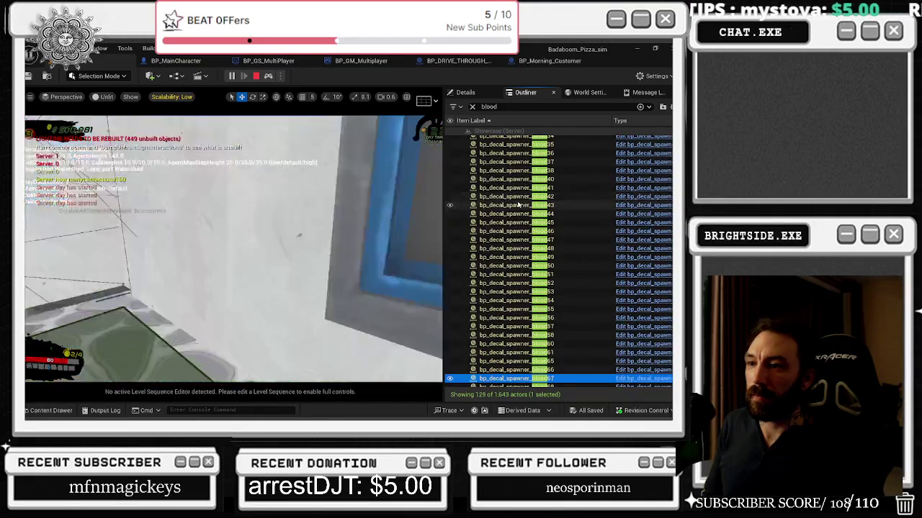
pyautogui.press('Down')
pyautogui.press('Down')
pyautogui.press('Down')
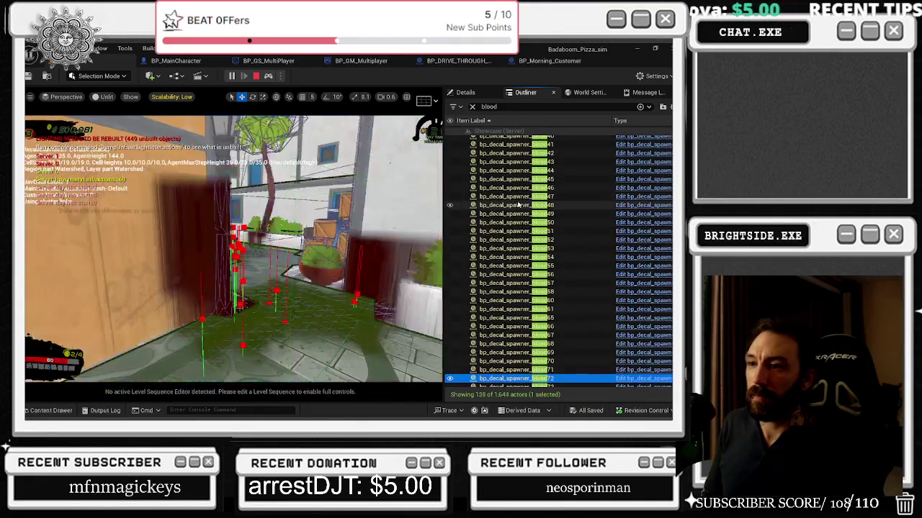
pyautogui.press('Down')
pyautogui.press('Down')
pyautogui.press('Down')
pyautogui.press('Down')
pyautogui.press('Down')
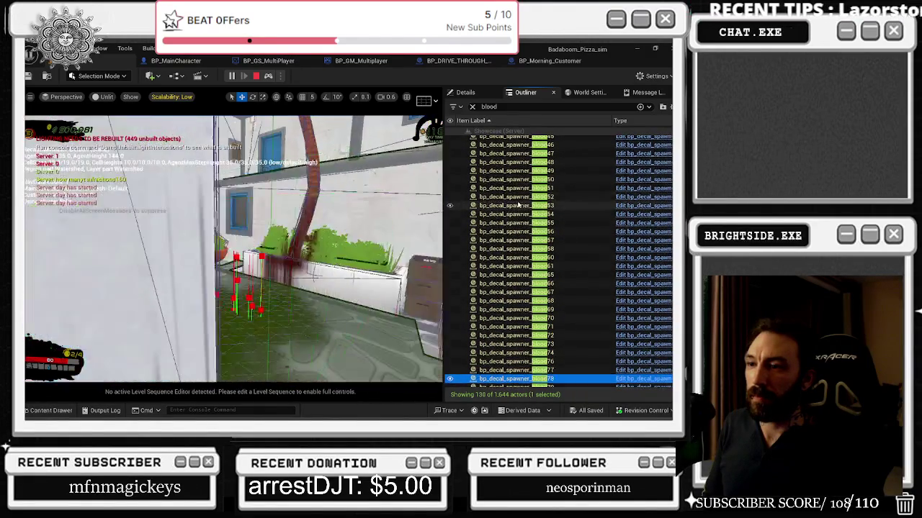
pyautogui.press('Down')
pyautogui.press('Down')
pyautogui.press('Down')
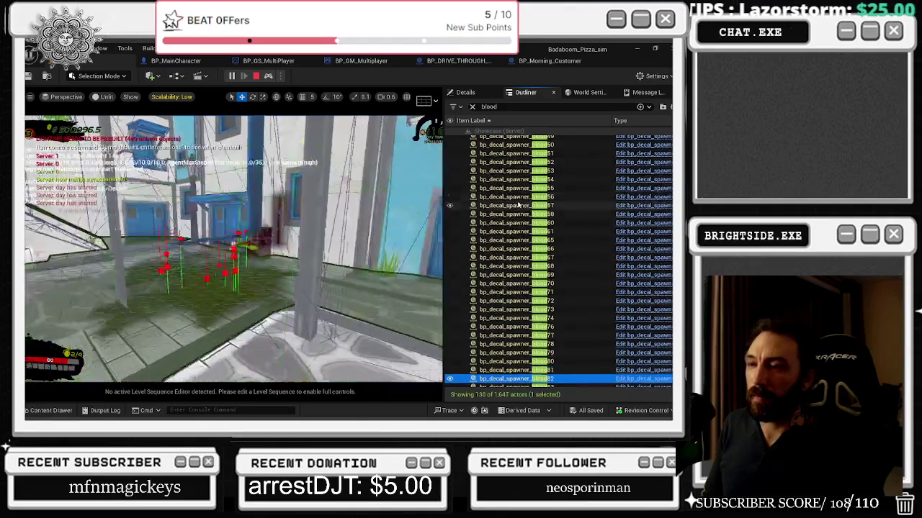
pyautogui.press('Down')
pyautogui.press('Down')
pyautogui.press('Down')
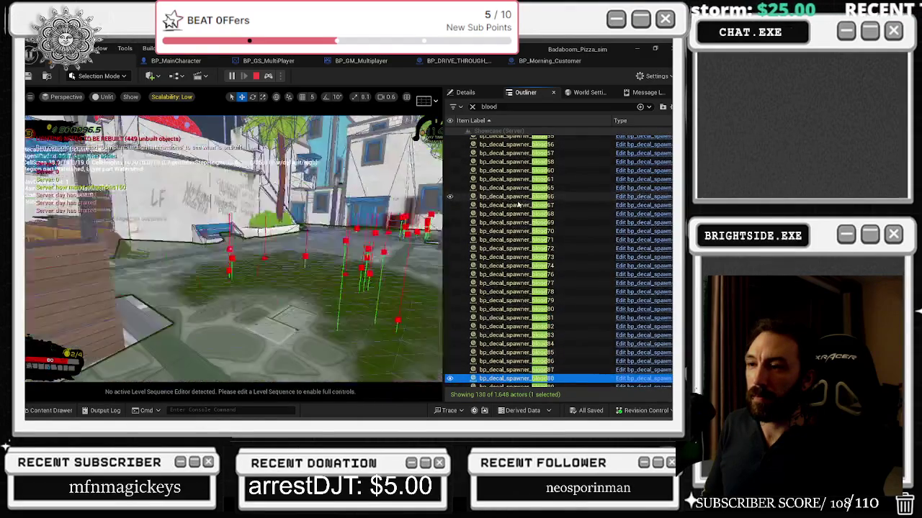
pyautogui.press('Down')
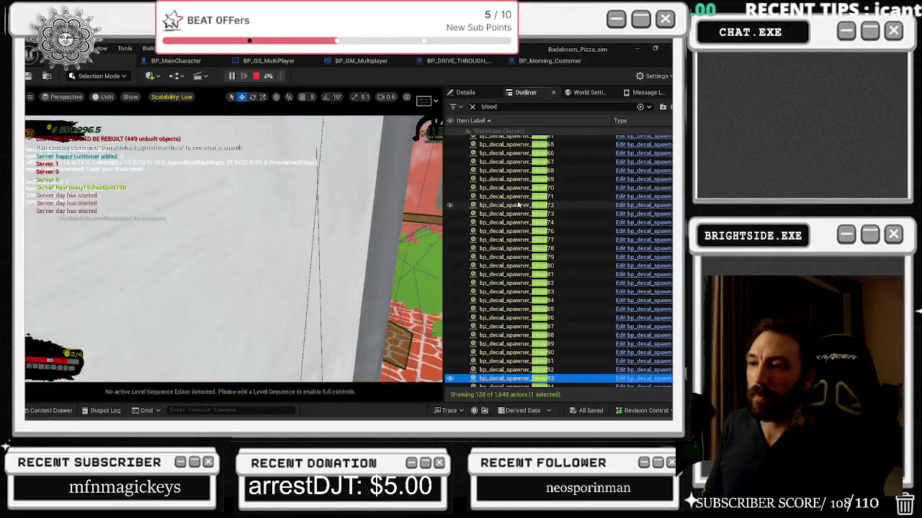
pyautogui.press('Down')
pyautogui.press('Down')
pyautogui.press('Down')
pyautogui.press('Down')
pyautogui.press('Down')
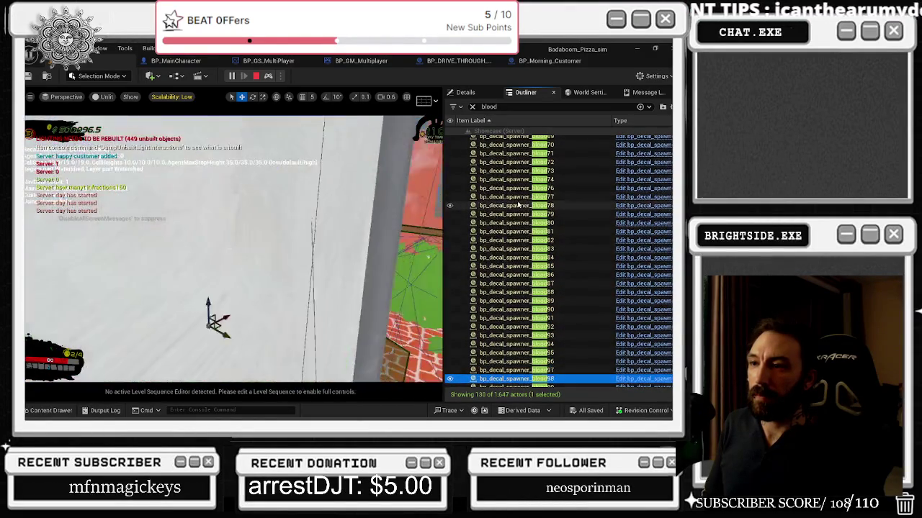
pyautogui.press('Down')
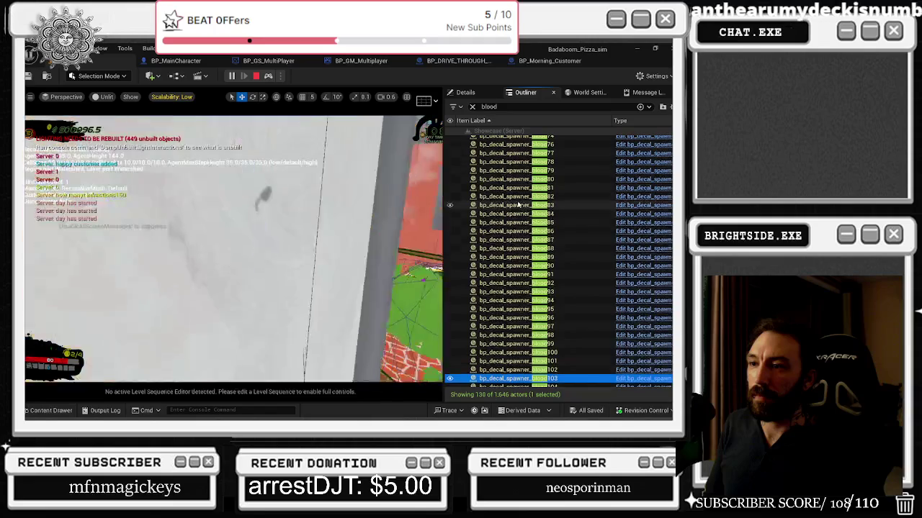
pyautogui.press('Down')
pyautogui.press('Down')
pyautogui.press('Down')
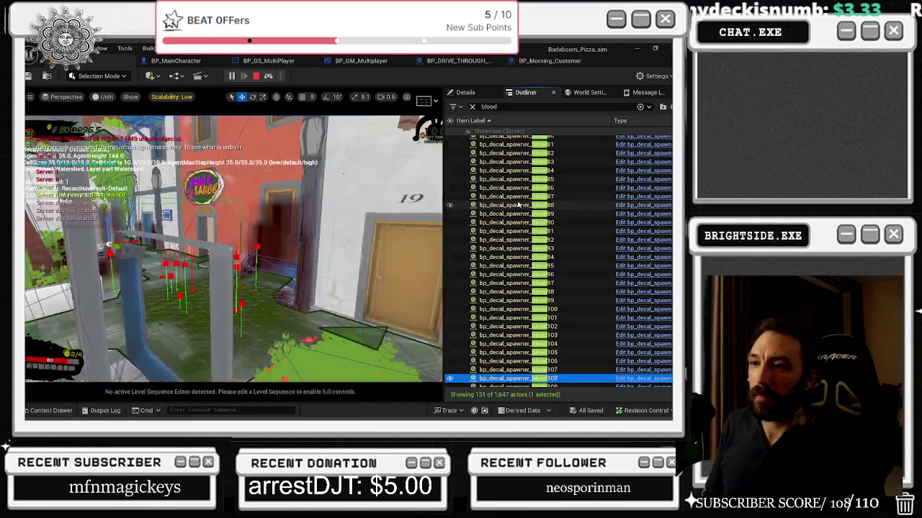
pyautogui.press('Down')
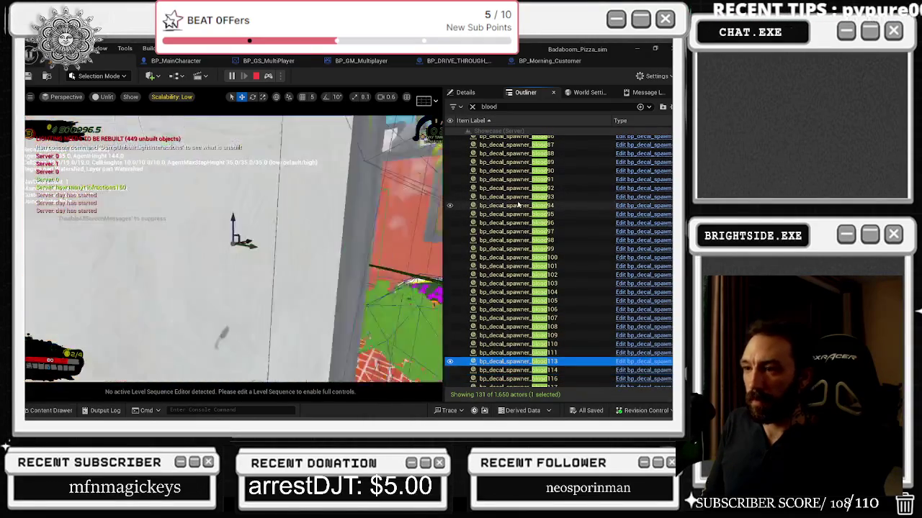
pyautogui.press('Up')
pyautogui.press('Up')
pyautogui.press('Up')
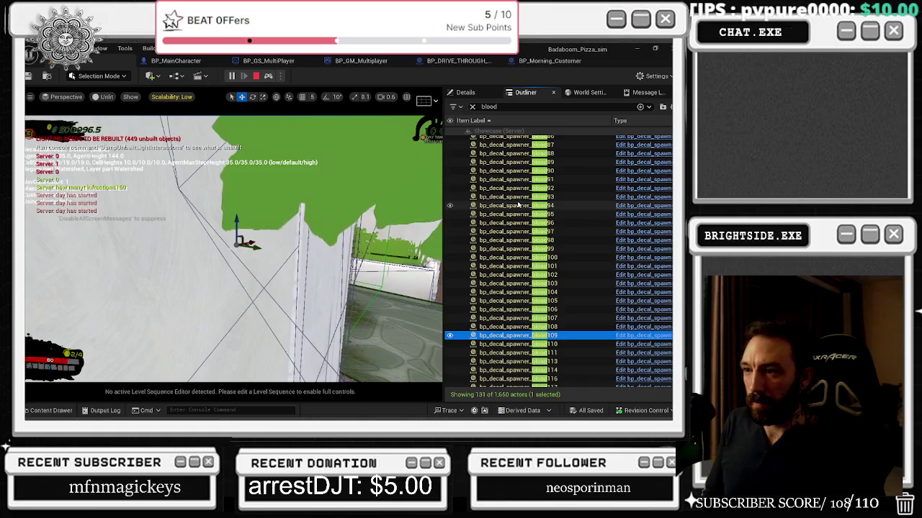
pyautogui.press('Down')
pyautogui.press('Down')
pyautogui.press('Down')
pyautogui.press('Down')
pyautogui.press('Down')
pyautogui.press('Down')
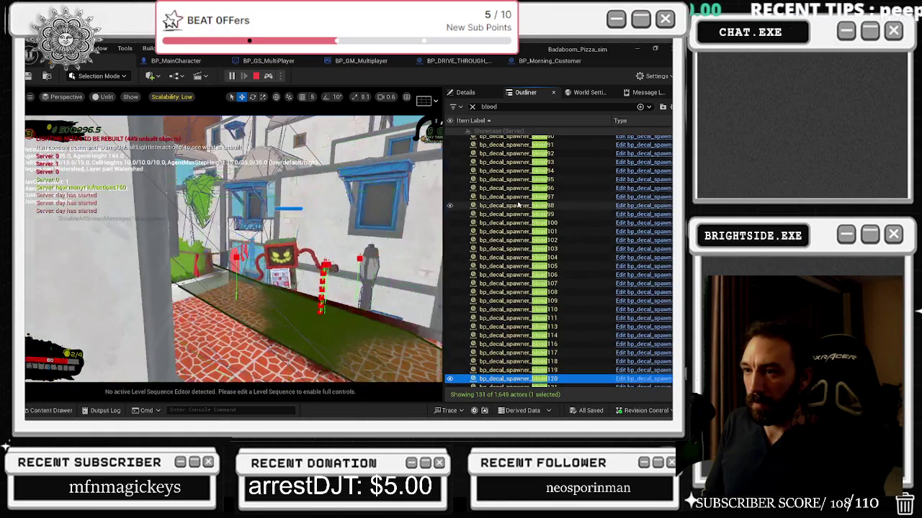
pyautogui.press('Down')
pyautogui.press('Down')
pyautogui.press('Down')
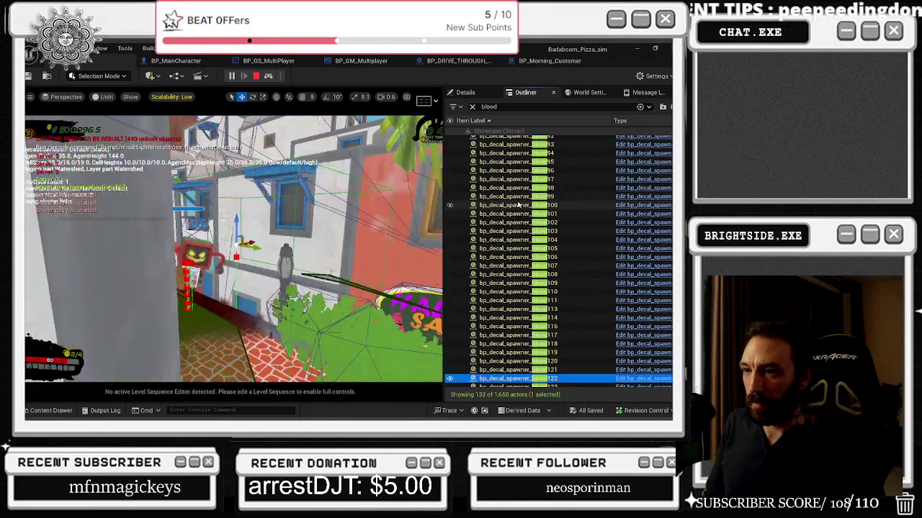
pyautogui.press('Down')
pyautogui.press('Down')
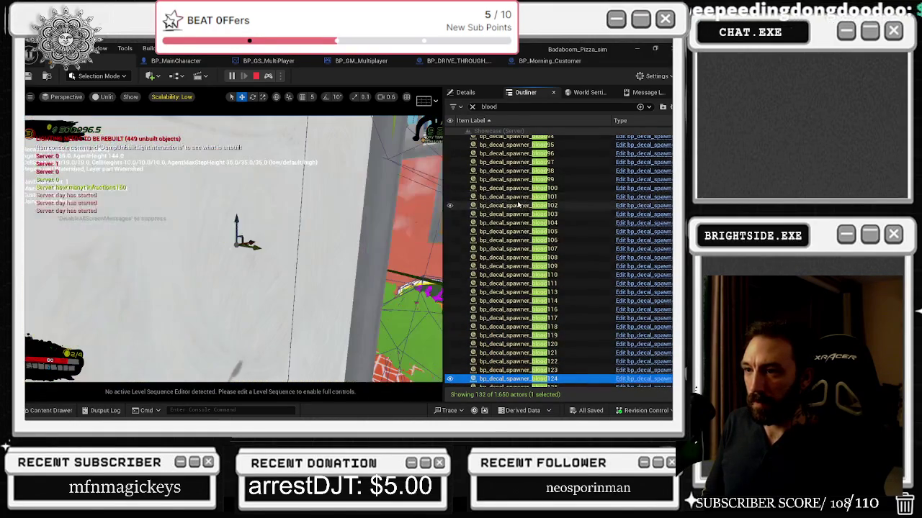
pyautogui.press('Down')
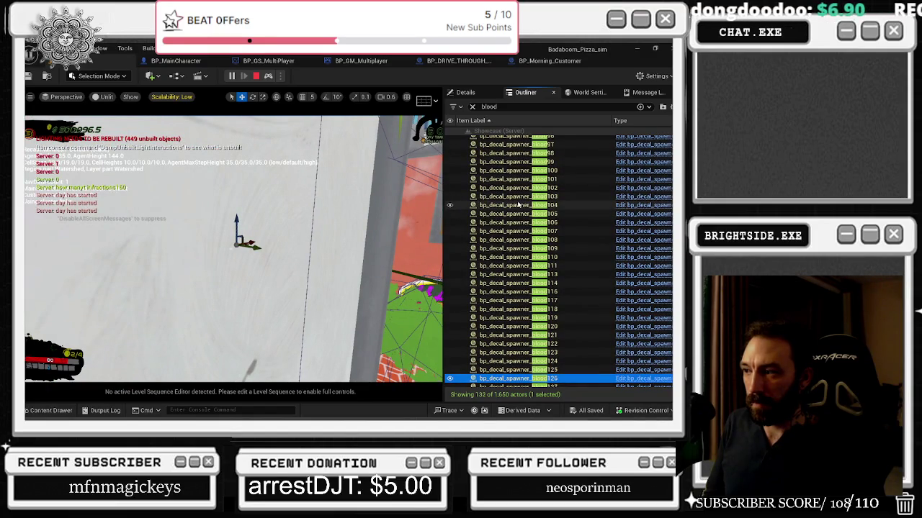
pyautogui.press('Down')
pyautogui.press('Down')
pyautogui.press('Down')
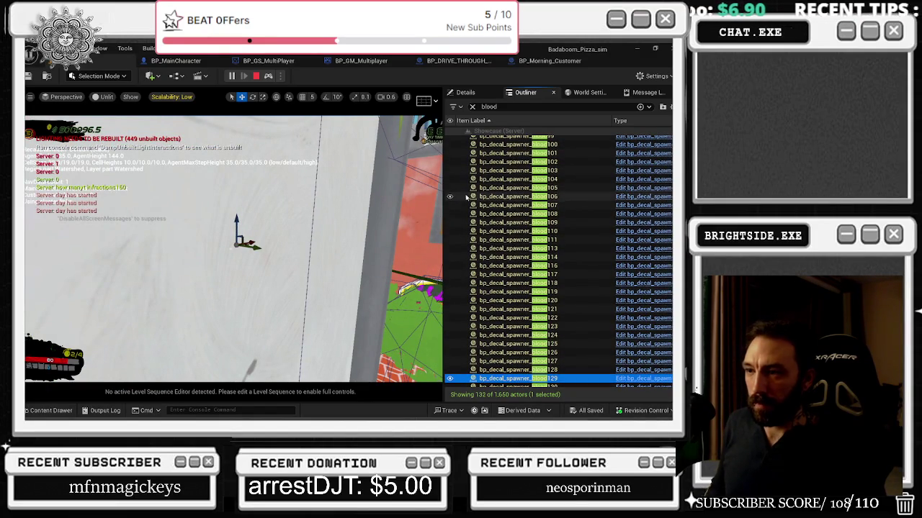
# - Frame blood130 and neighbouring spawners with F, then stop the play session
pyautogui.press('f')
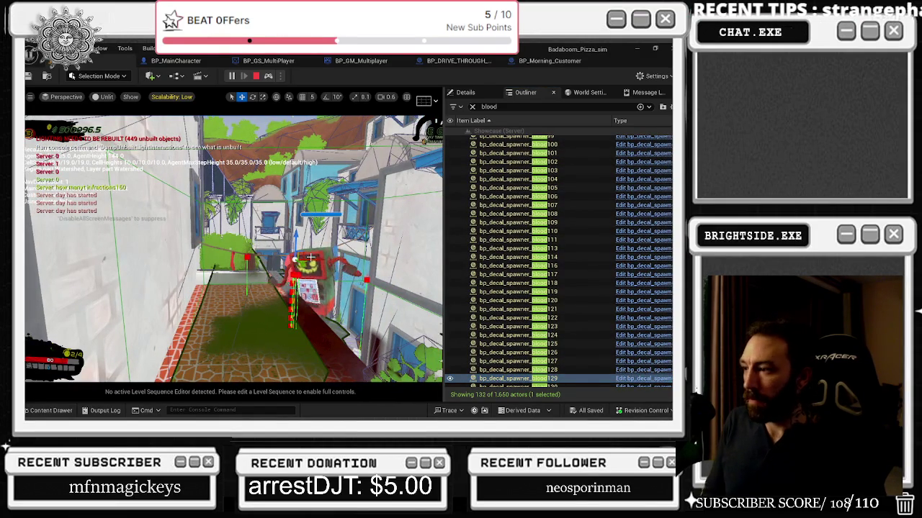
pyautogui.scroll(-1, 550, 364)
pyautogui.click(550, 360)
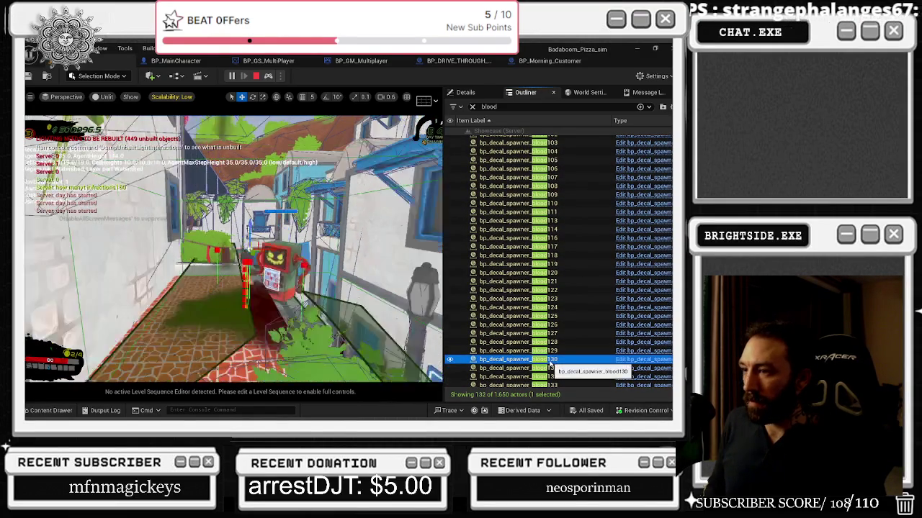
pyautogui.press('Down')
pyautogui.press('Down')
pyautogui.press('Down')
pyautogui.press('Down')
pyautogui.press('f')
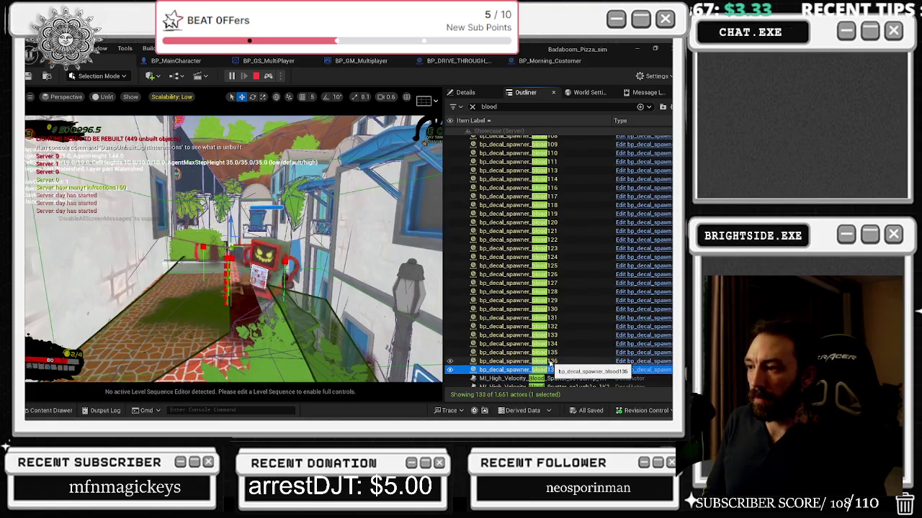
pyautogui.press('Up')
pyautogui.press('Up')
pyautogui.press('Up')
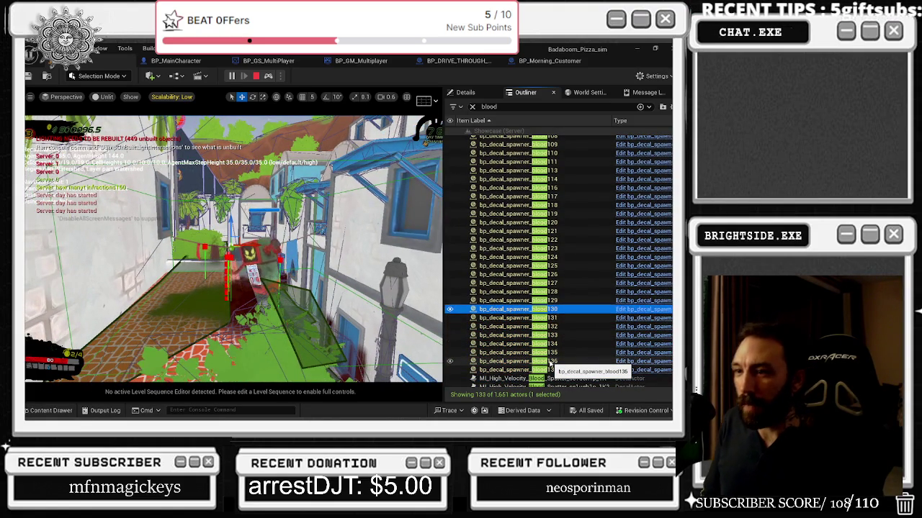
pyautogui.press('Up')
pyautogui.press('Up')
pyautogui.press('Up')
pyautogui.press('Up')
pyautogui.press('Up')
pyautogui.press('Up')
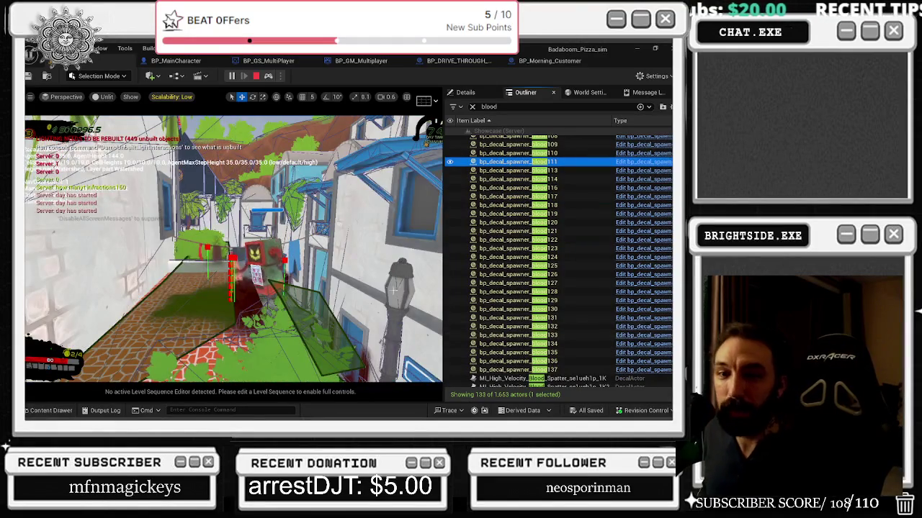
pyautogui.press('Escape')
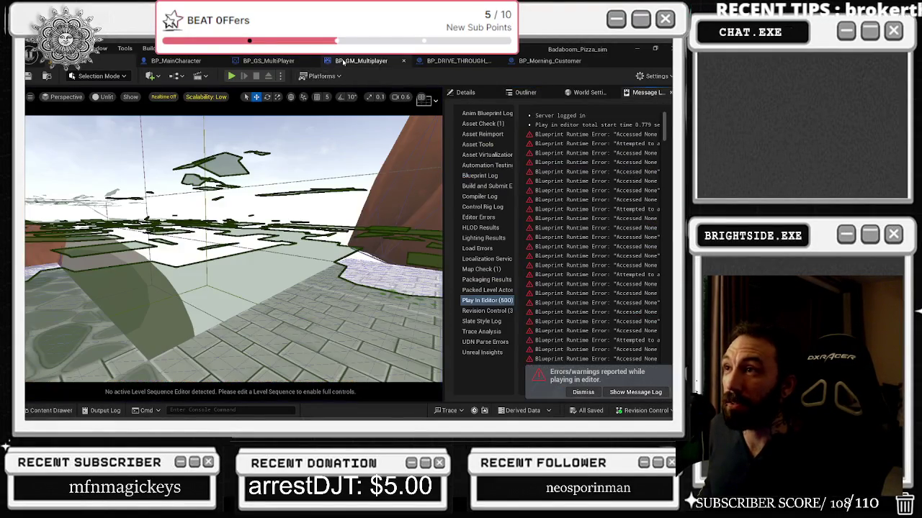
# - In BP_GM_Multiplayer, break the wire from the Sequence node's Then 3 output
pyautogui.click(342, 62)
pyautogui.keyDown('alt'); pyautogui.click(253, 209); pyautogui.keyUp('alt')
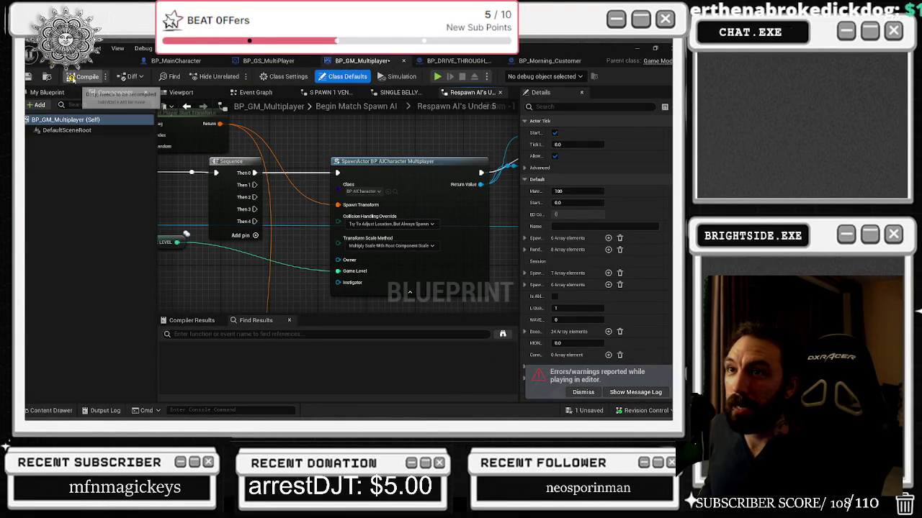
pyautogui.hotkey('alt', 'Tab')
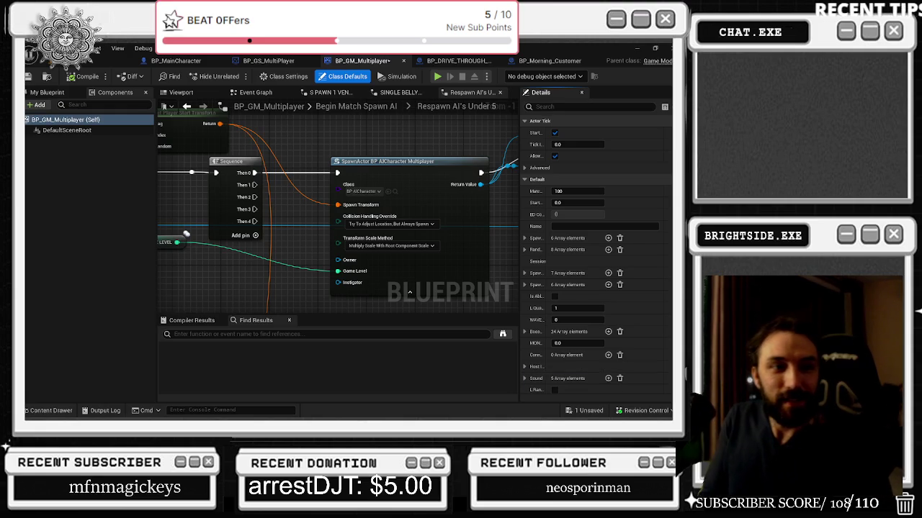
# - Switch windows to the browser showing the Milanote task board
pyautogui.hotkey('alt', 'Tab')
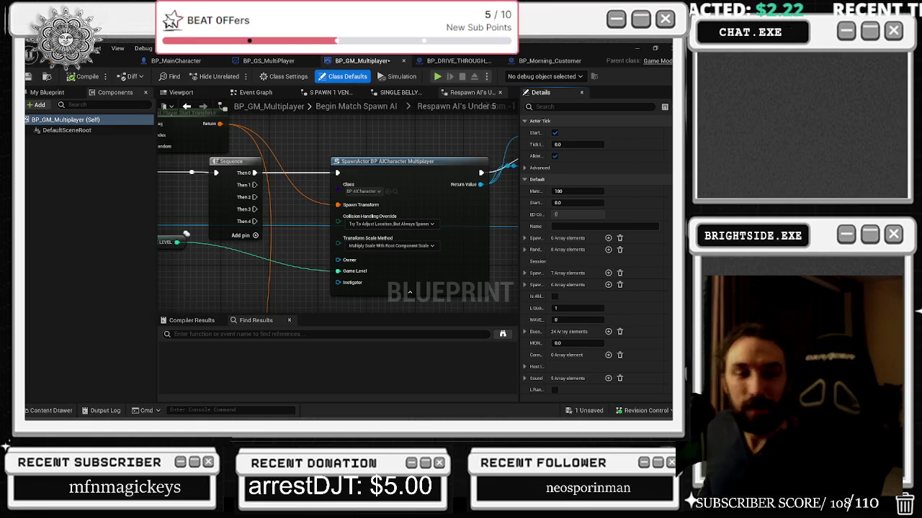
pyautogui.hotkey('alt', 'Tab')
pyautogui.press('Escape')
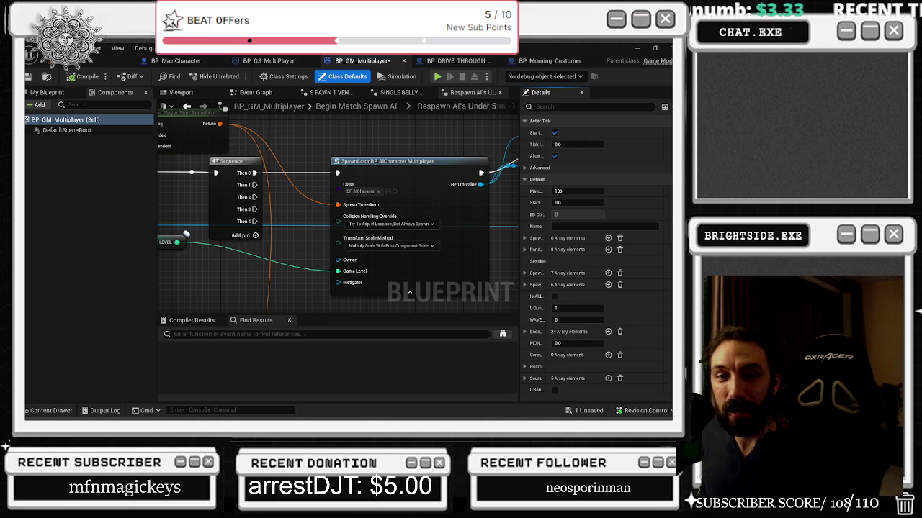
pyautogui.hotkey('alt', 'Tab')
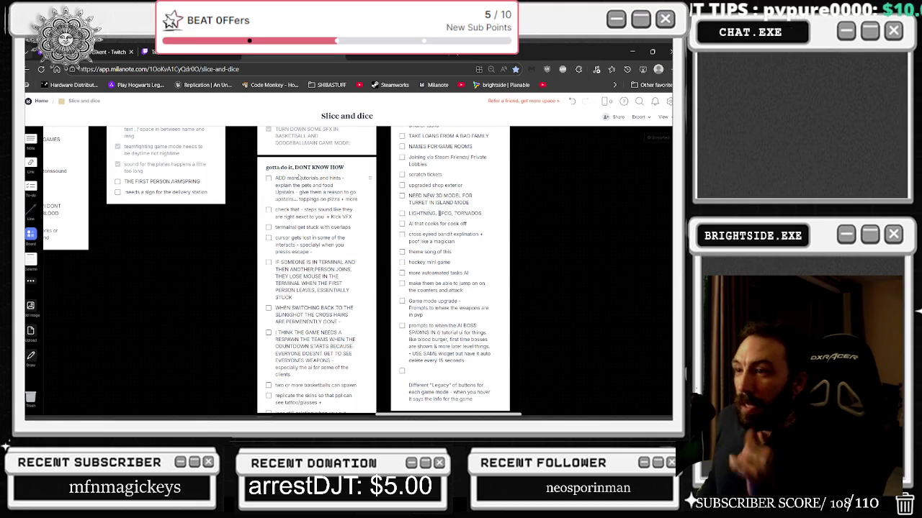
# - Tick off the ISLAND blood and sauce spill to-dos, then go to YouTube's home page
pyautogui.scroll(5, 298, 178)
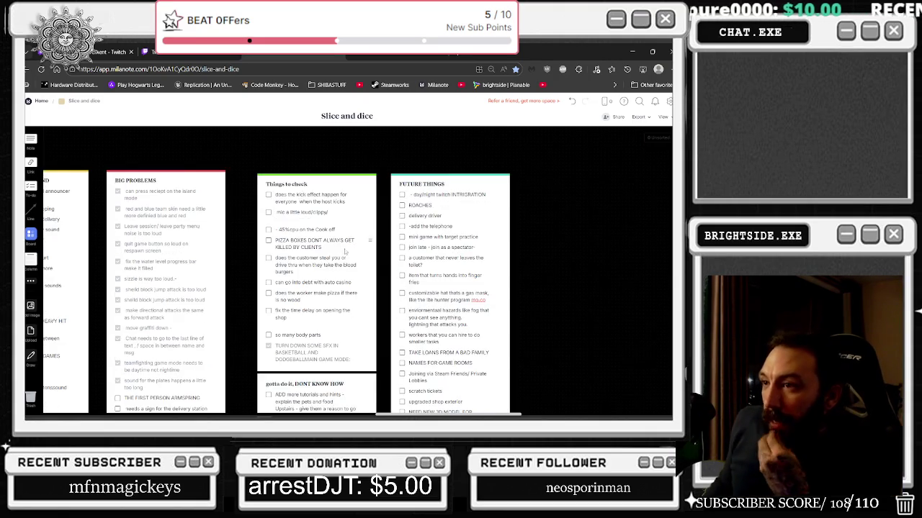
pyautogui.scroll(-5, 351, 244)
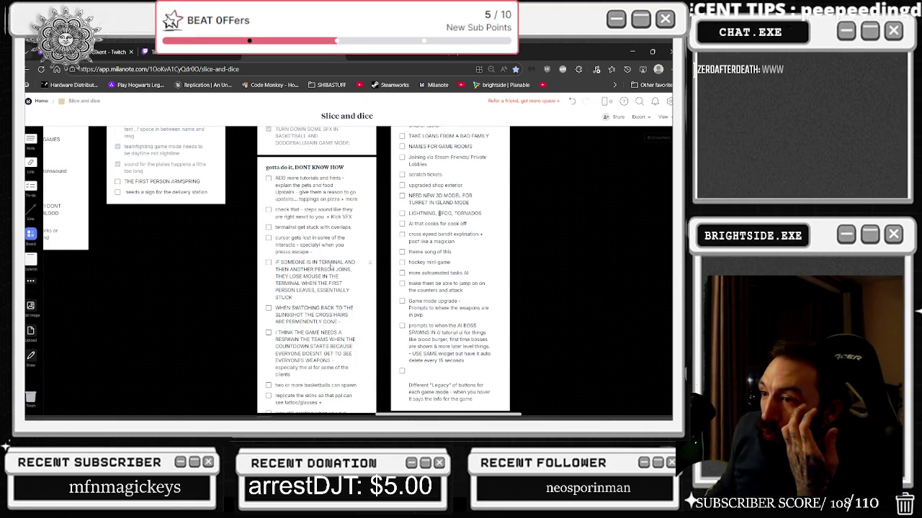
pyautogui.scroll(-2, 330, 265)
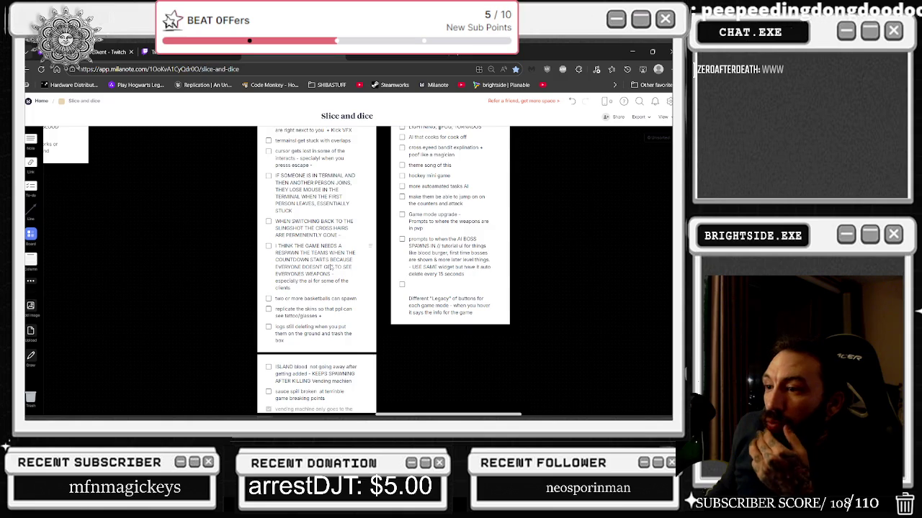
pyautogui.scroll(-2, 331, 268)
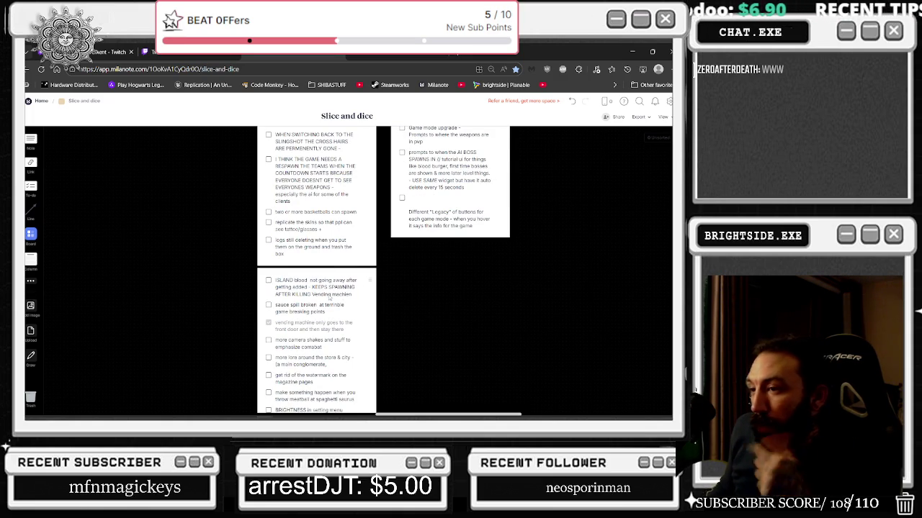
pyautogui.click(268, 281)
pyautogui.scroll(-1, 427, 319)
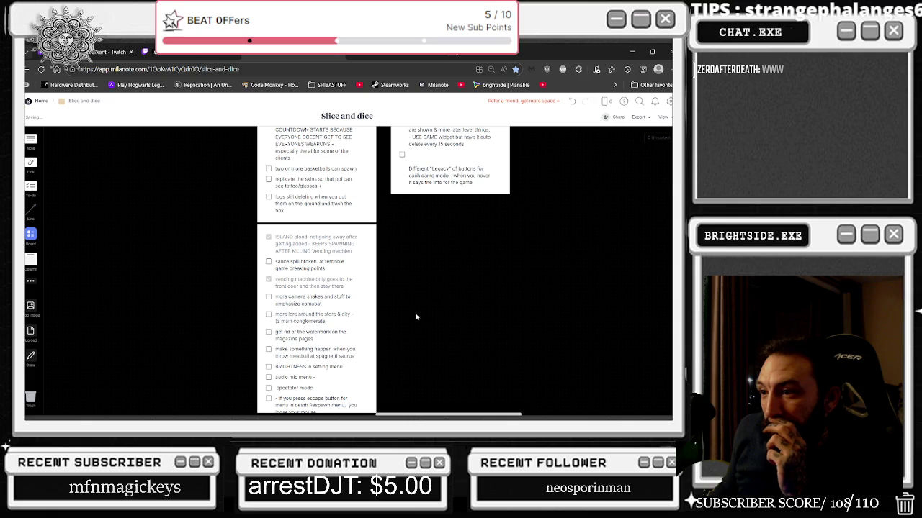
pyautogui.click(268, 261)
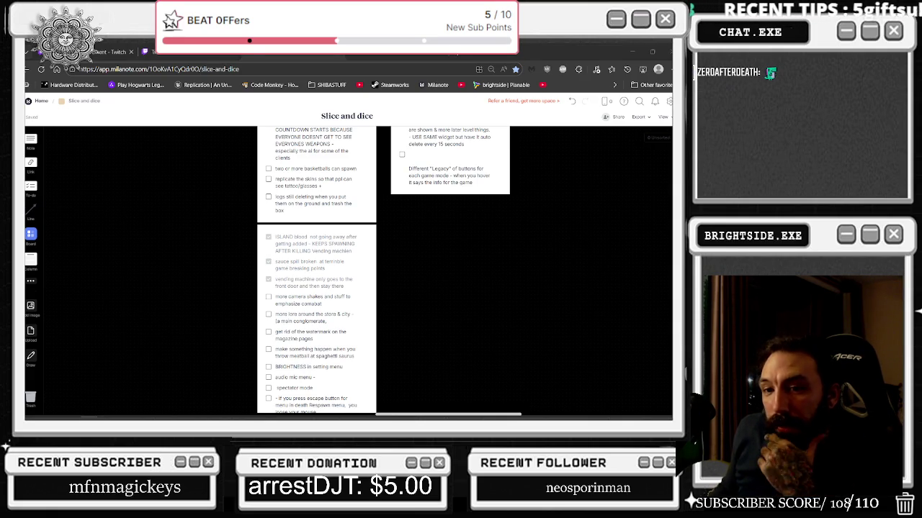
pyautogui.click(376, 57)
# - Start playing the Days Before Rodeo mix of Travis Scott's 'The Prayer' on YouTube
pyautogui.scroll(-2, 434, 199)
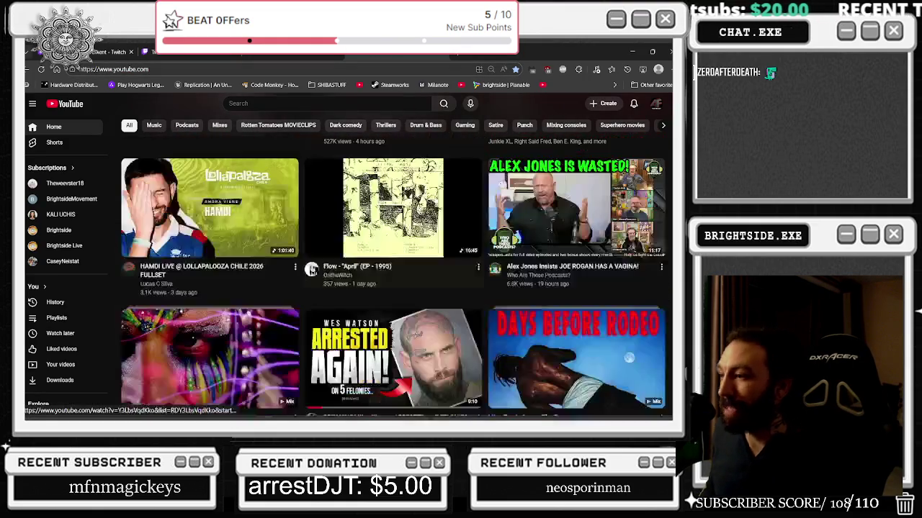
pyautogui.scroll(-1, 434, 198)
pyautogui.click(548, 398)
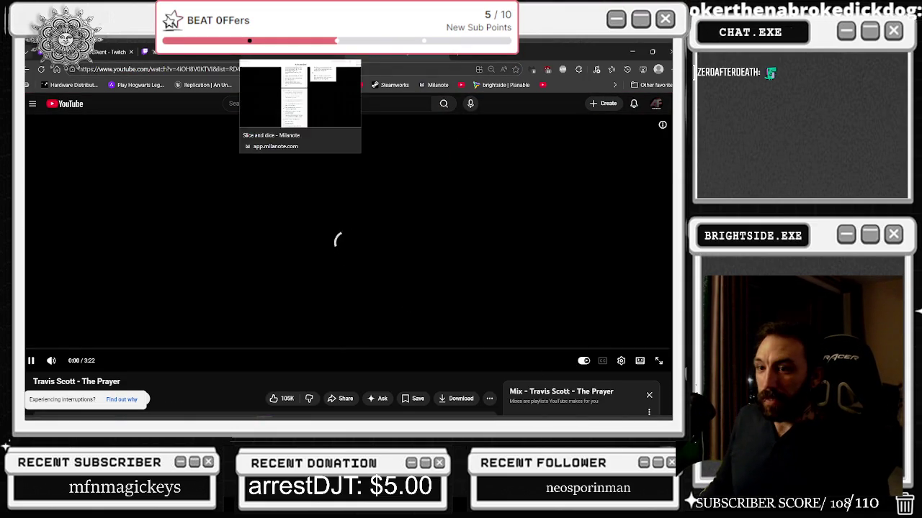
# - Highlight the artist name in the video title, then return to the Milanote 'Slice and dice' board
pyautogui.scroll(-2, 93, 247)
pyautogui.moveTo(33, 252); pyautogui.dragTo(75, 251)
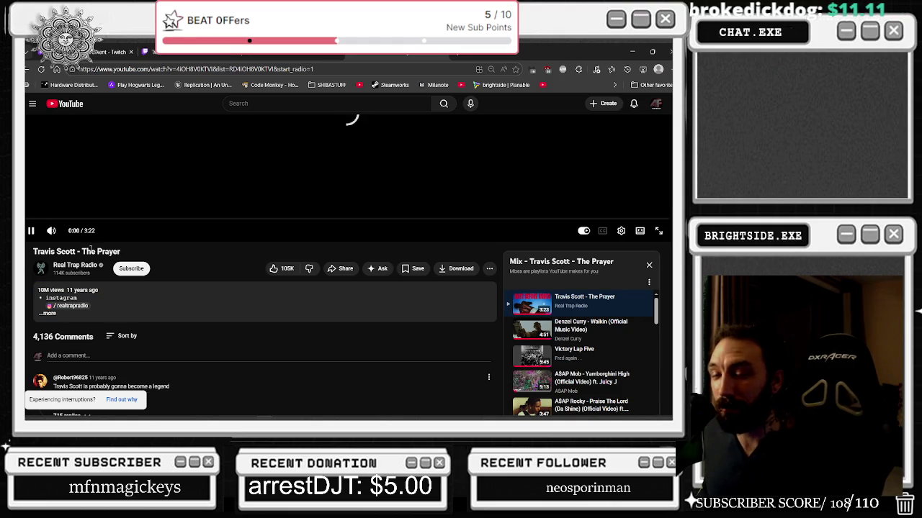
pyautogui.scroll(2, 148, 317)
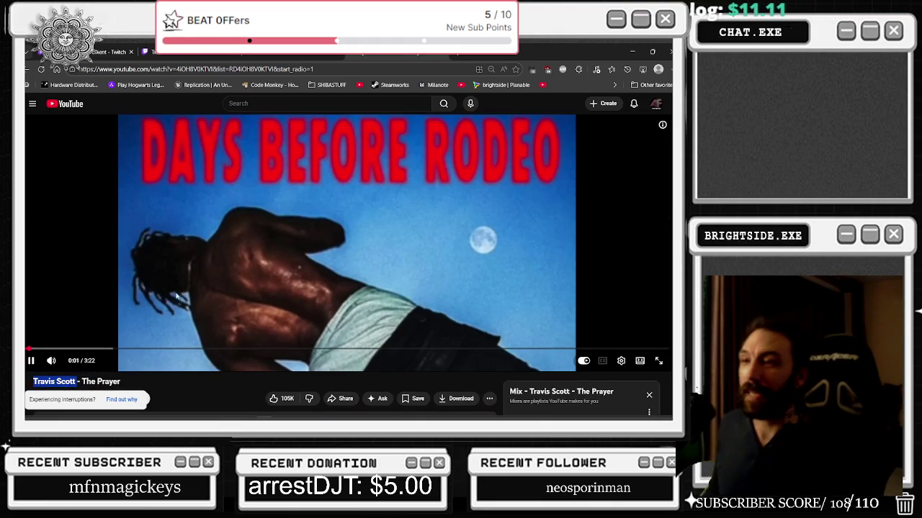
pyautogui.click(290, 56)
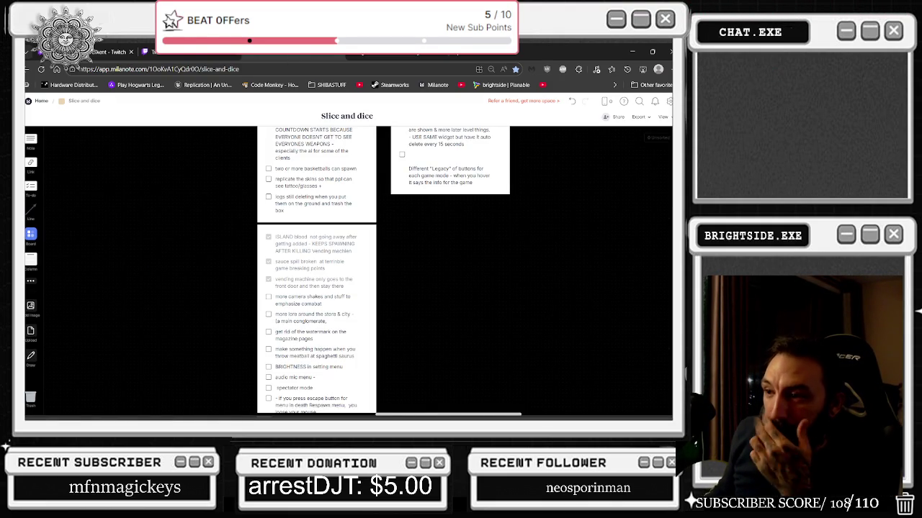
pyautogui.scroll(-1, 317, 274)
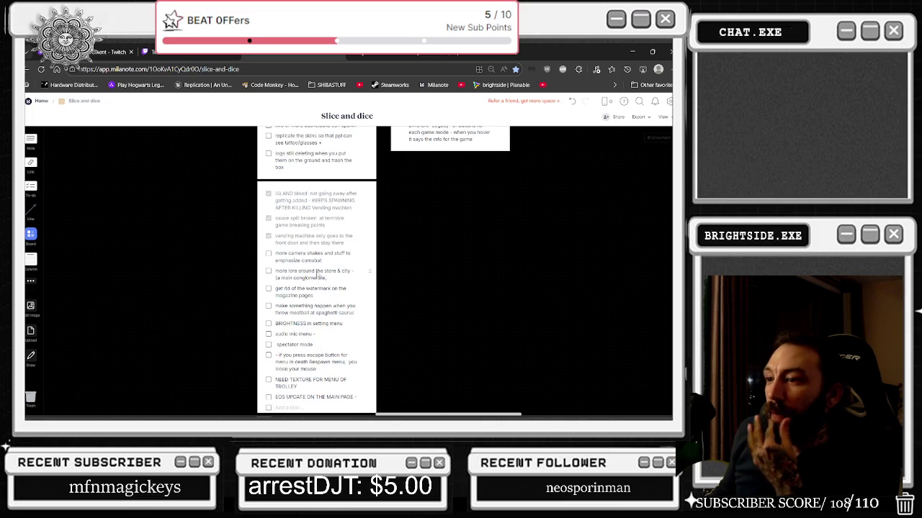
pyautogui.scroll(-1, 317, 275)
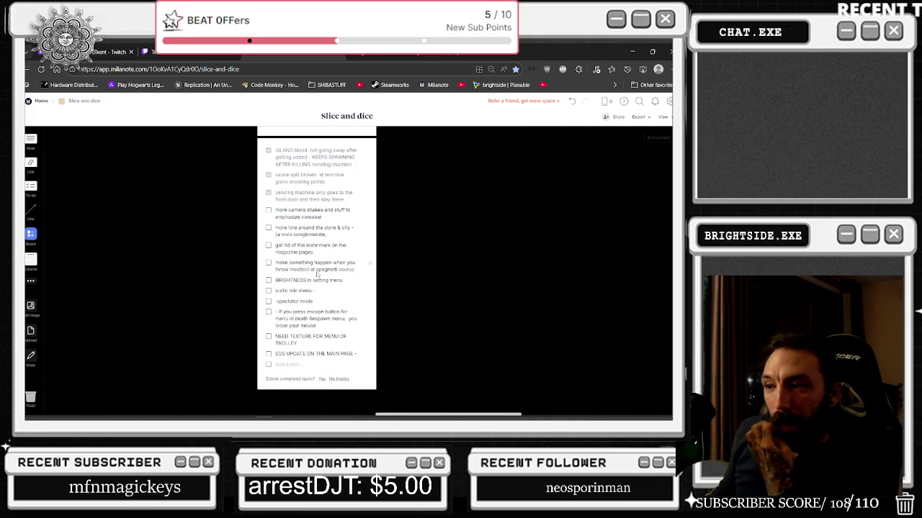
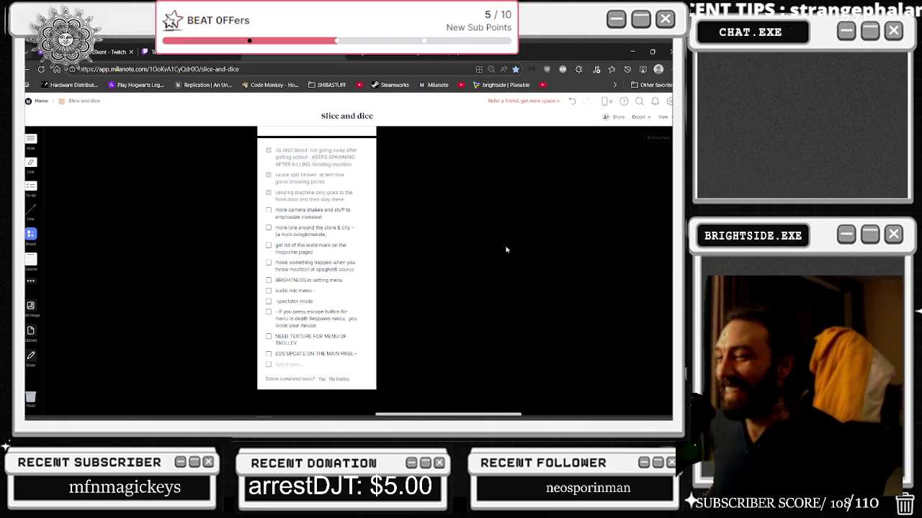
# - Move the 'check that - steps sound' task to the top of the gotta do it list
pyautogui.scroll(1, 479, 285)
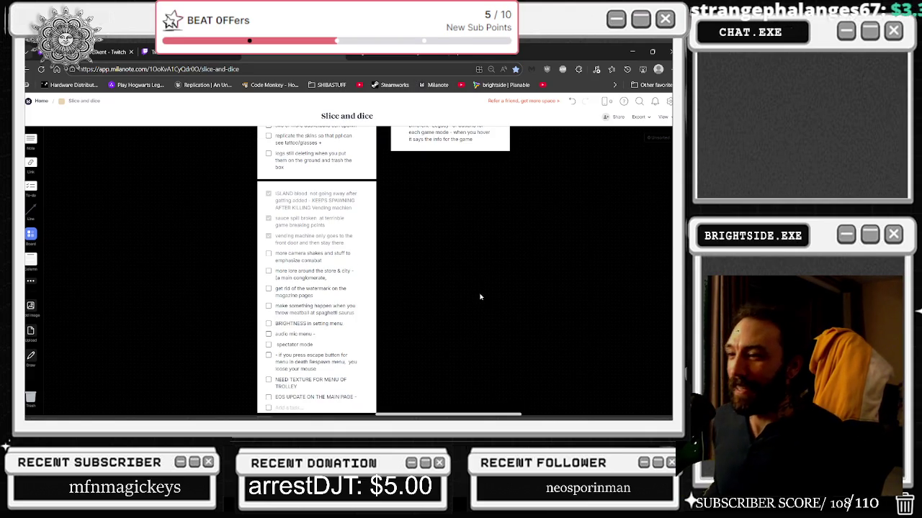
pyautogui.scroll(3, 480, 296)
pyautogui.scroll(2, 506, 283)
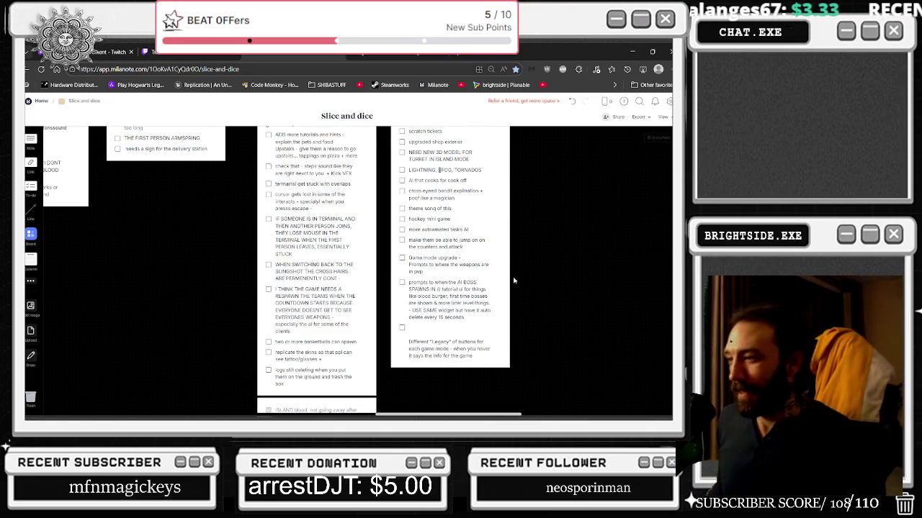
pyautogui.scroll(2, 436, 283)
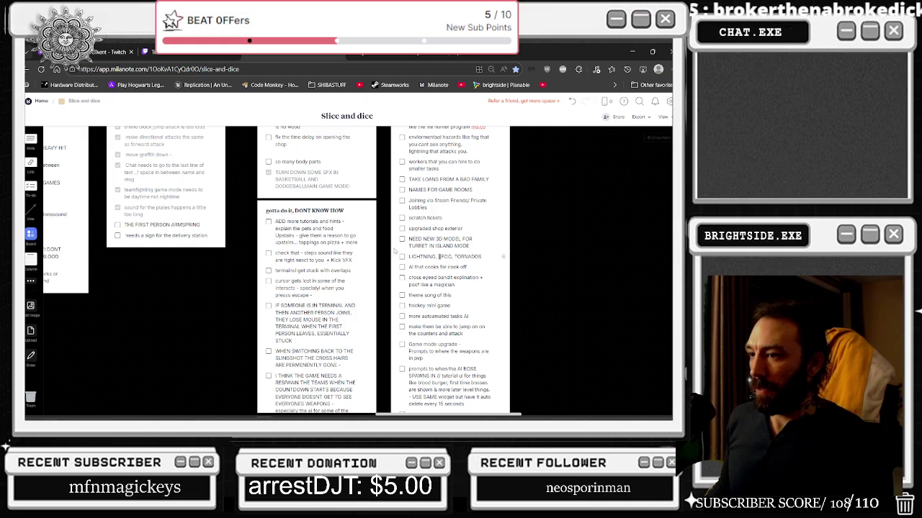
pyautogui.scroll(3, 397, 249)
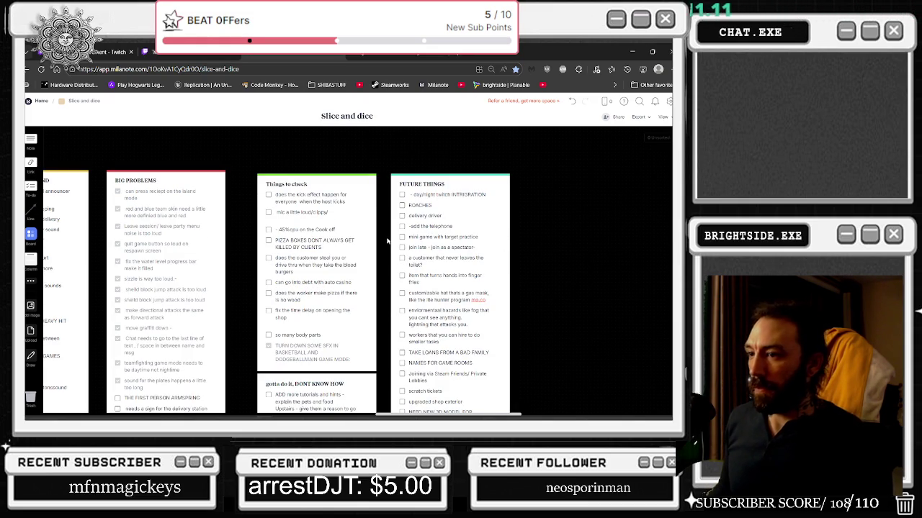
pyautogui.scroll(-2, 387, 242)
pyautogui.scroll(2, 387, 244)
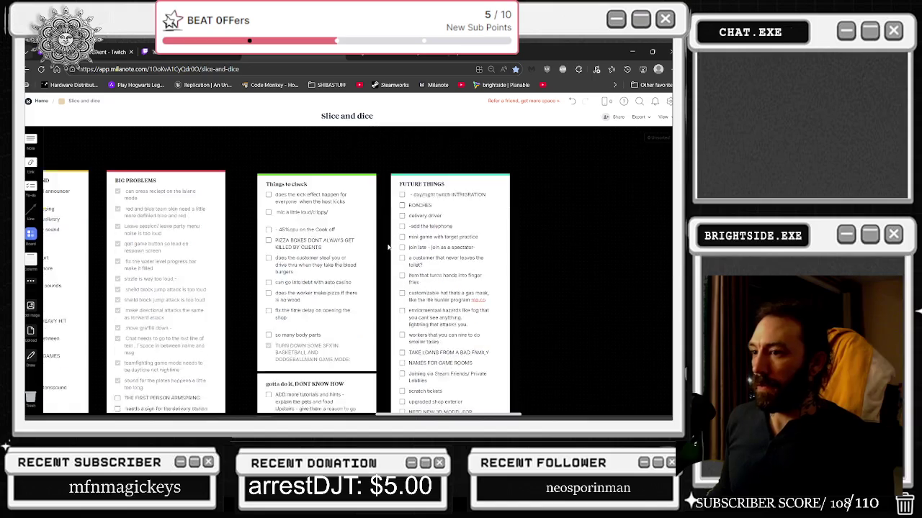
pyautogui.scroll(-1, 387, 248)
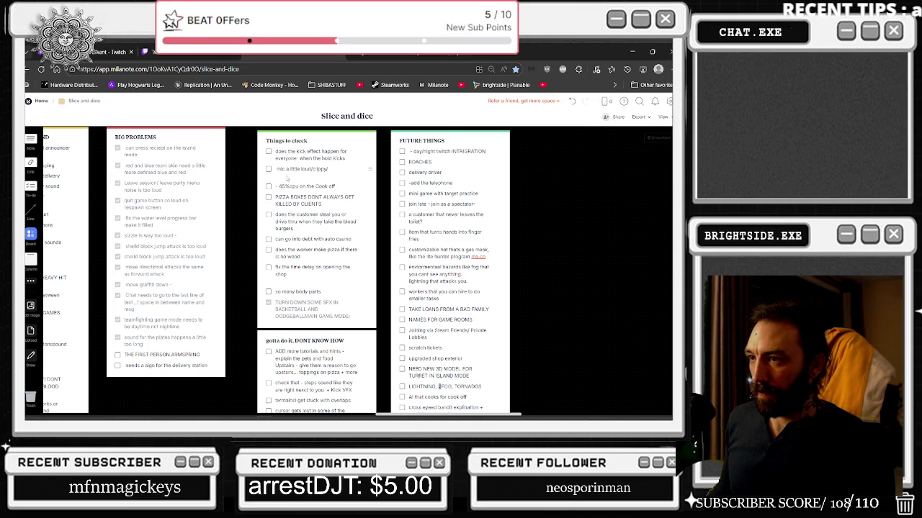
pyautogui.scroll(-2, 360, 274)
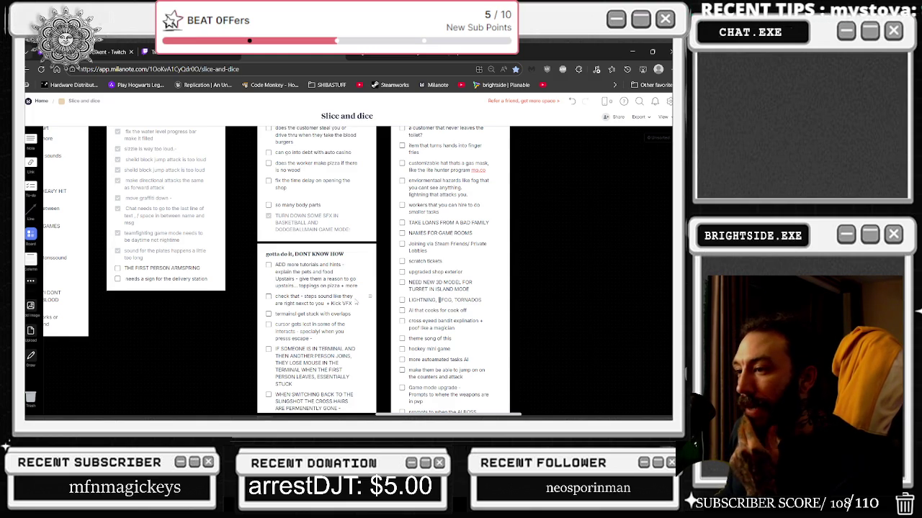
pyautogui.moveTo(368, 289); pyautogui.dragTo(365, 268)
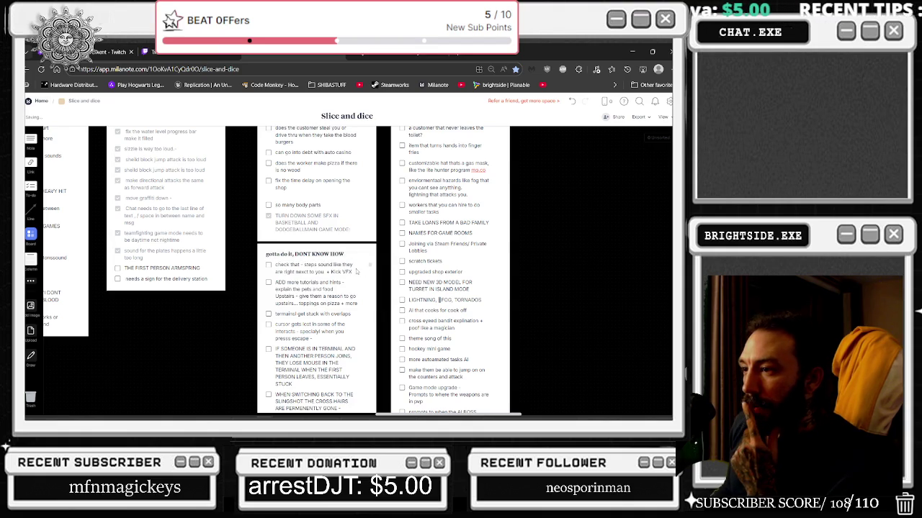
# - Add the task 'head going thru the walls' below it and close the browser
pyautogui.click(355, 271)
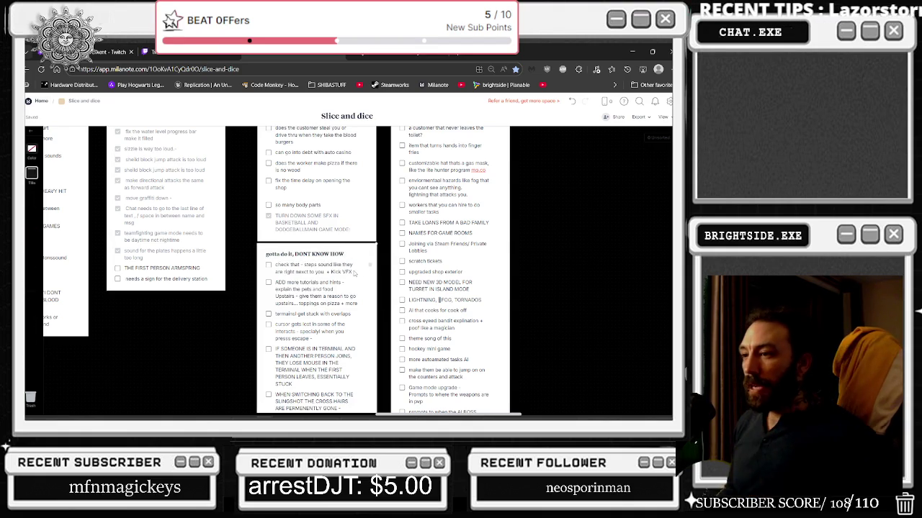
pyautogui.press('Return')
pyautogui.write('head going thru the wall')
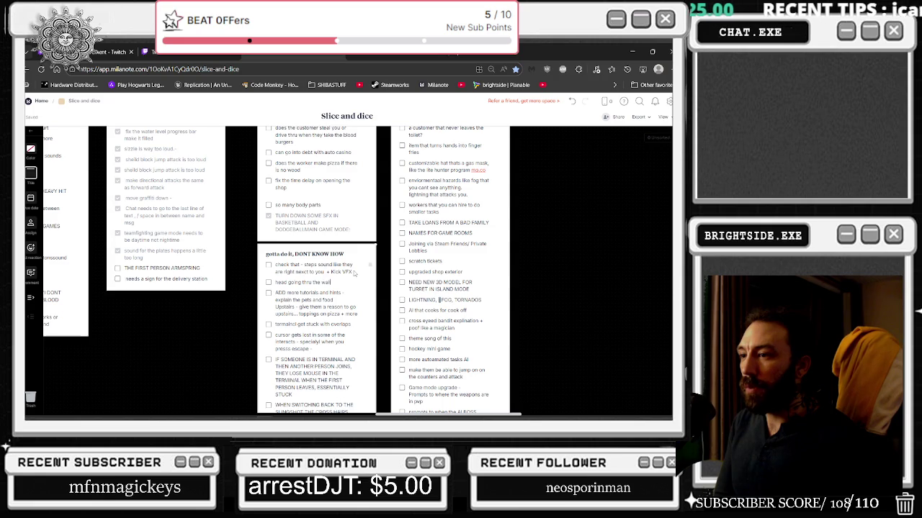
pyautogui.write('s')
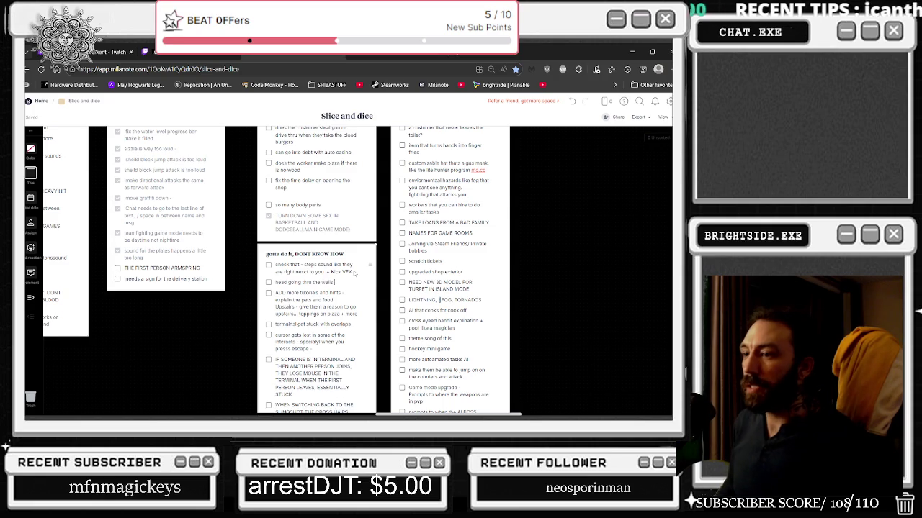
pyautogui.click(668, 54)
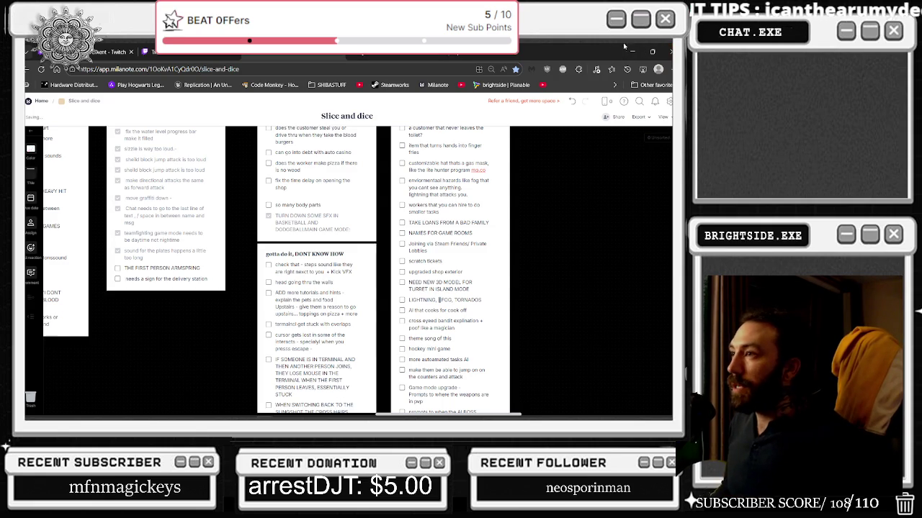
pyautogui.click(115, 61)
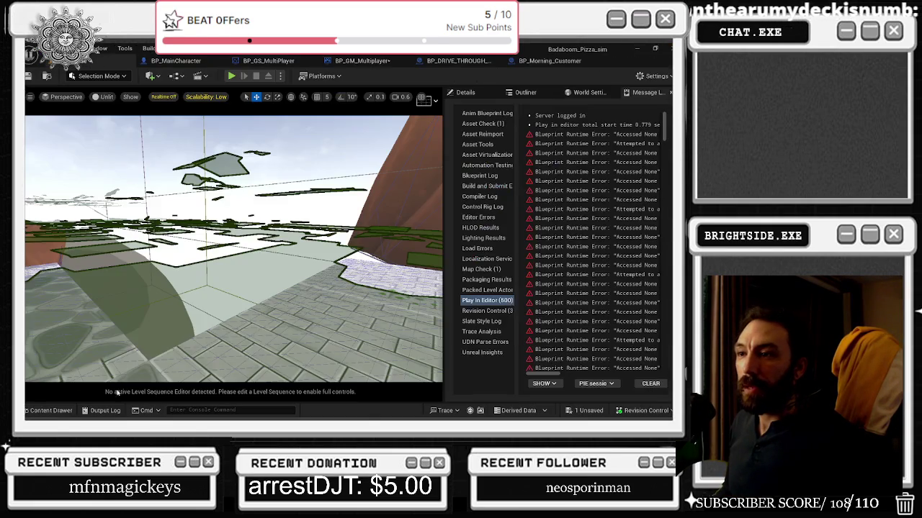
# - Search the Content Drawer for 'blood' under All, listing 488 matching assets
pyautogui.click(51, 411)
pyautogui.click(51, 305)
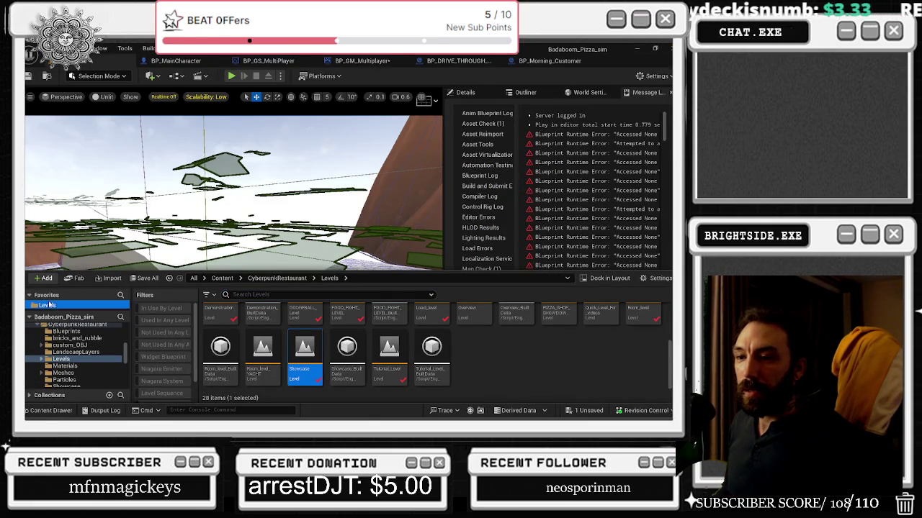
pyautogui.click(365, 296)
pyautogui.write('blood')
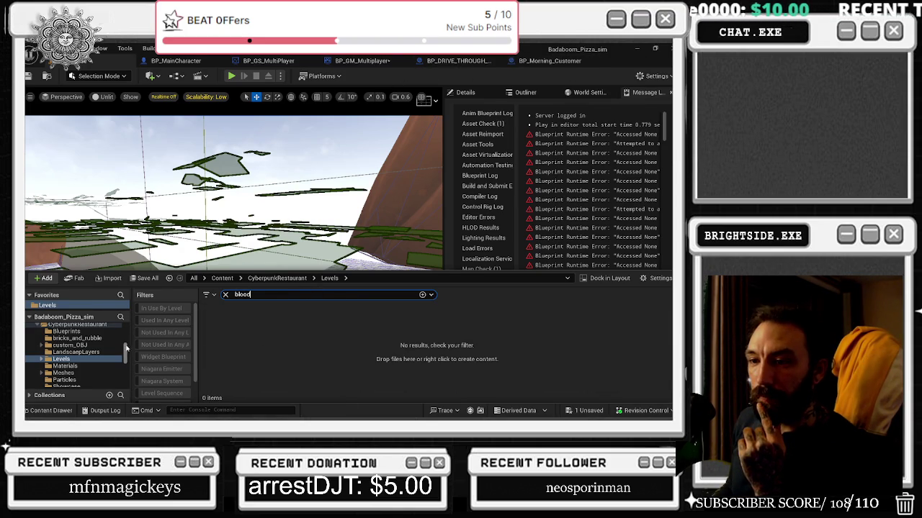
pyautogui.scroll(5, 95, 338)
pyautogui.click(43, 328)
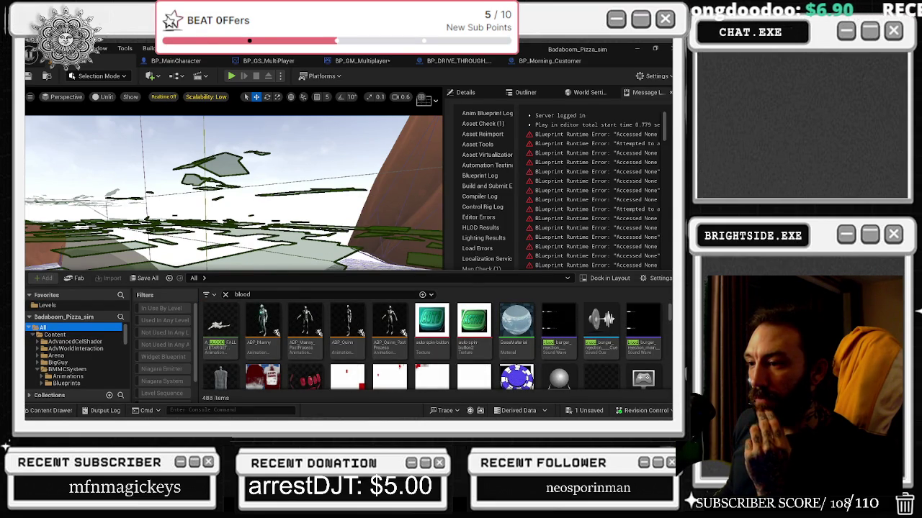
pyautogui.moveTo(383, 257); pyautogui.dragTo(383, 216)
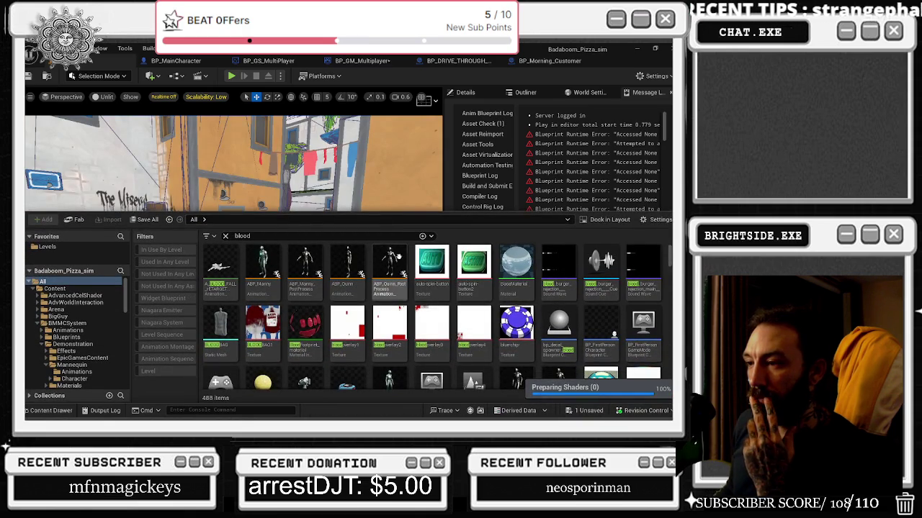
pyautogui.scroll(-1, 389, 245)
pyautogui.moveTo(388, 248)
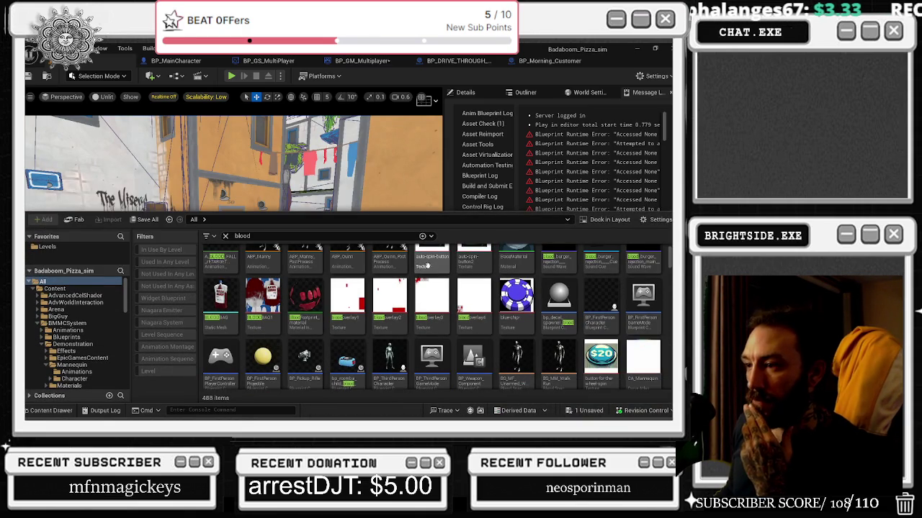
pyautogui.moveTo(426, 265)
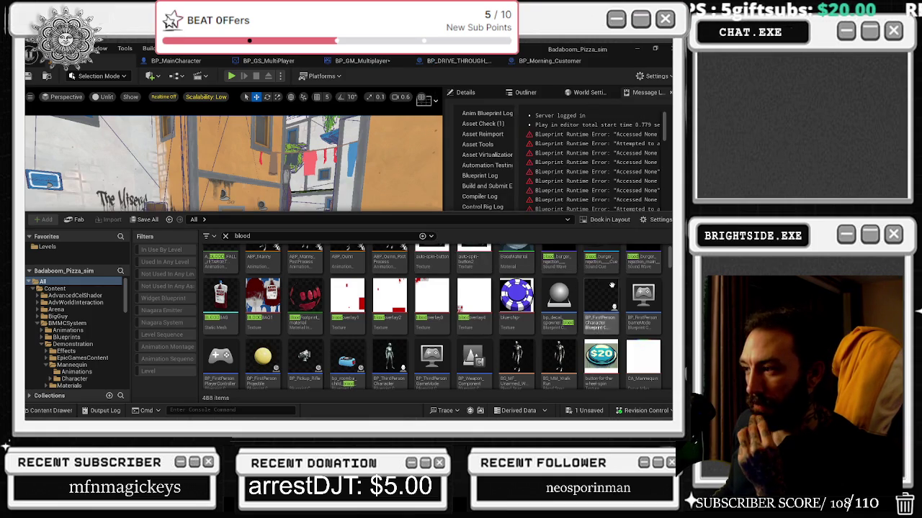
pyautogui.scroll(1, 541, 379)
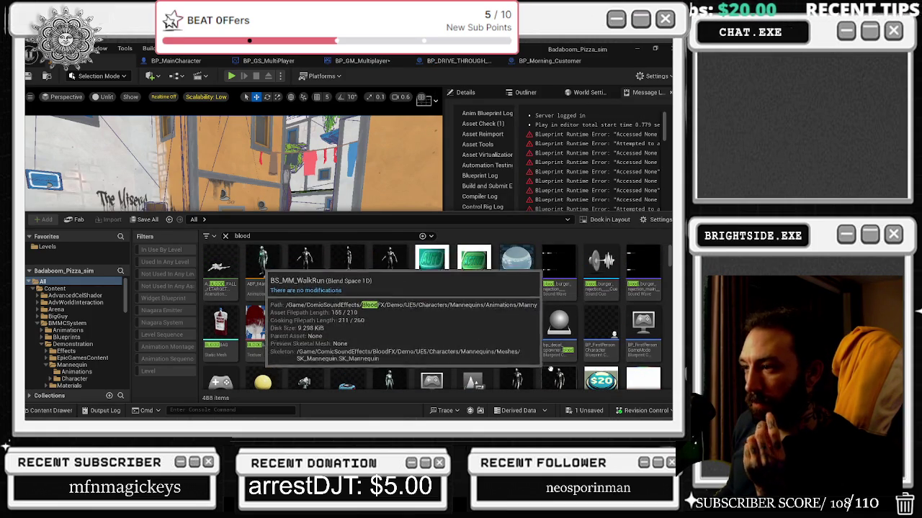
pyautogui.scroll(-2, 559, 309)
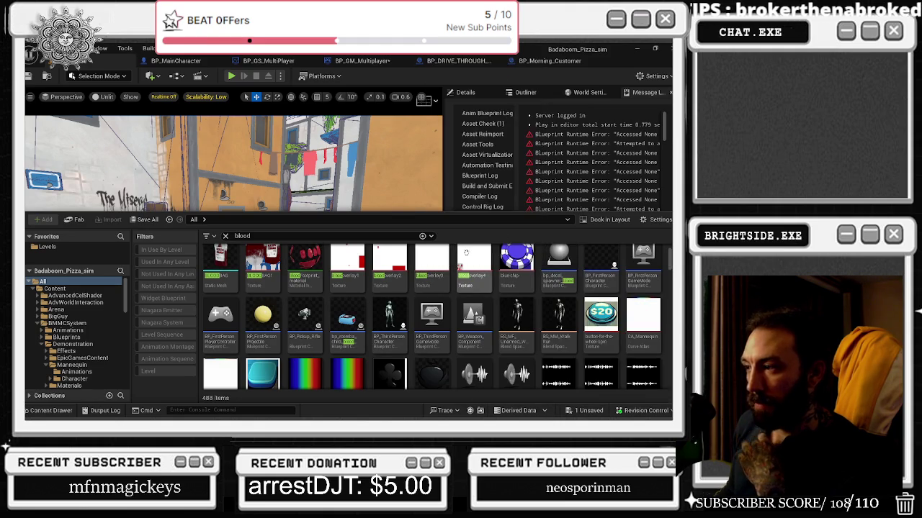
pyautogui.scroll(-2, 466, 278)
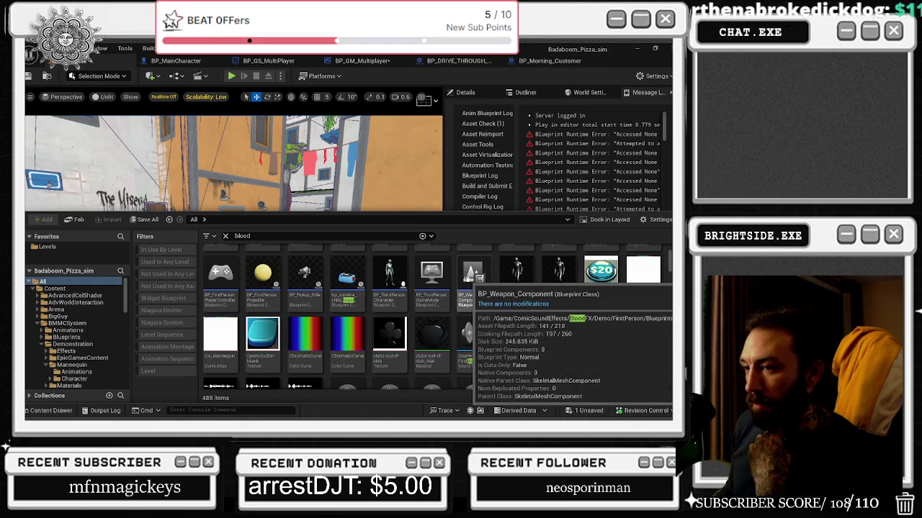
pyautogui.scroll(-5, 467, 278)
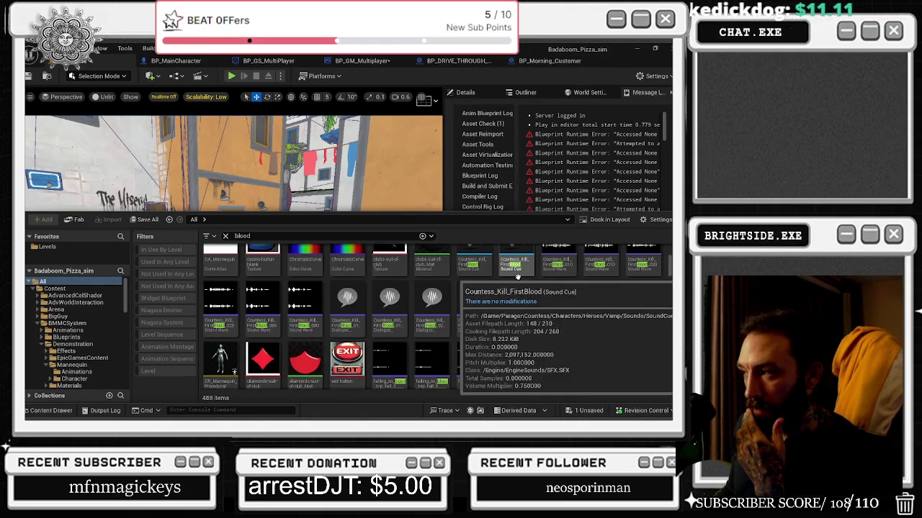
pyautogui.scroll(-1, 468, 360)
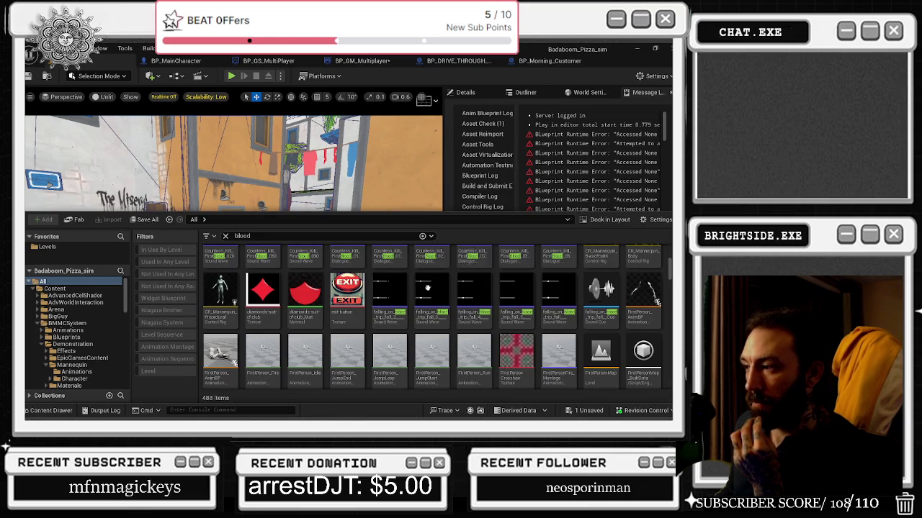
pyautogui.scroll(-1, 461, 295)
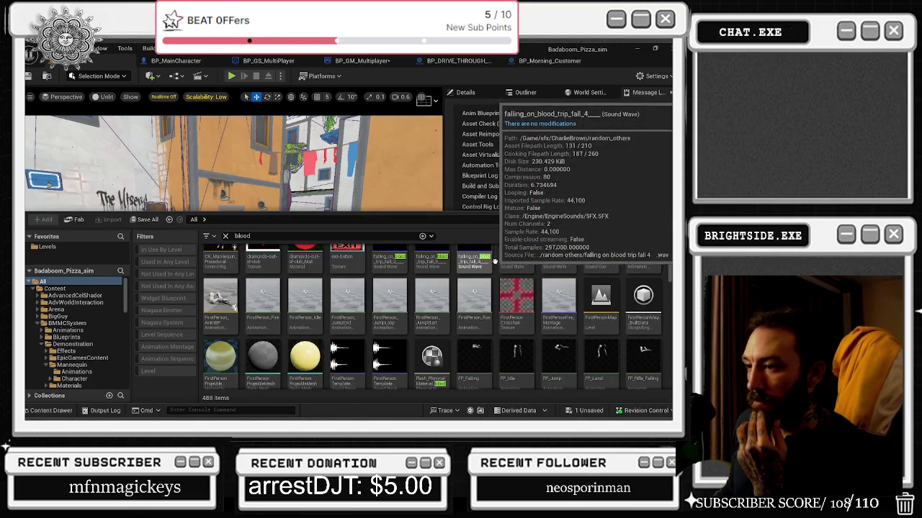
pyautogui.scroll(-1, 499, 272)
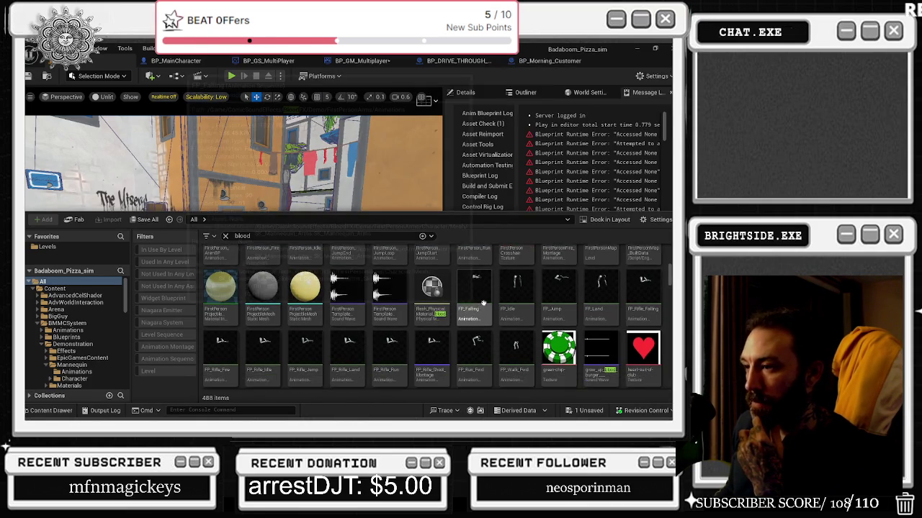
pyautogui.scroll(-1, 539, 267)
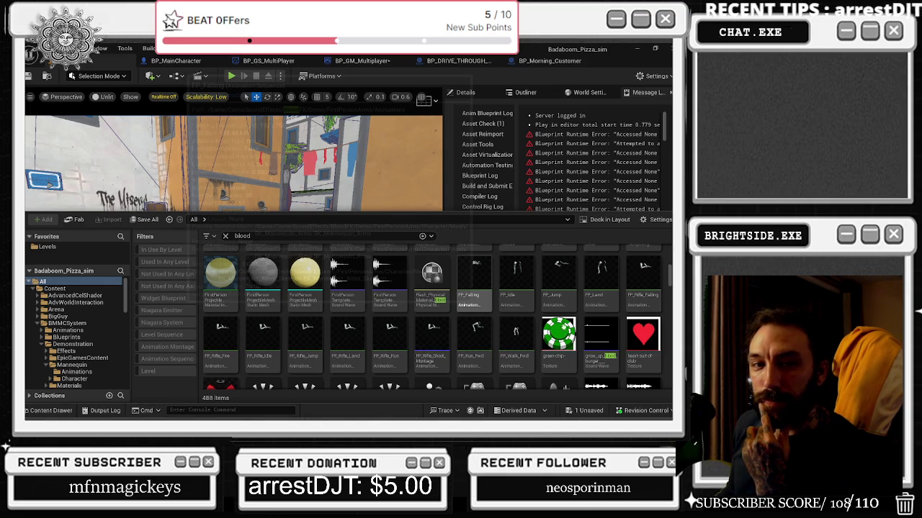
pyautogui.scroll(-1, 432, 310)
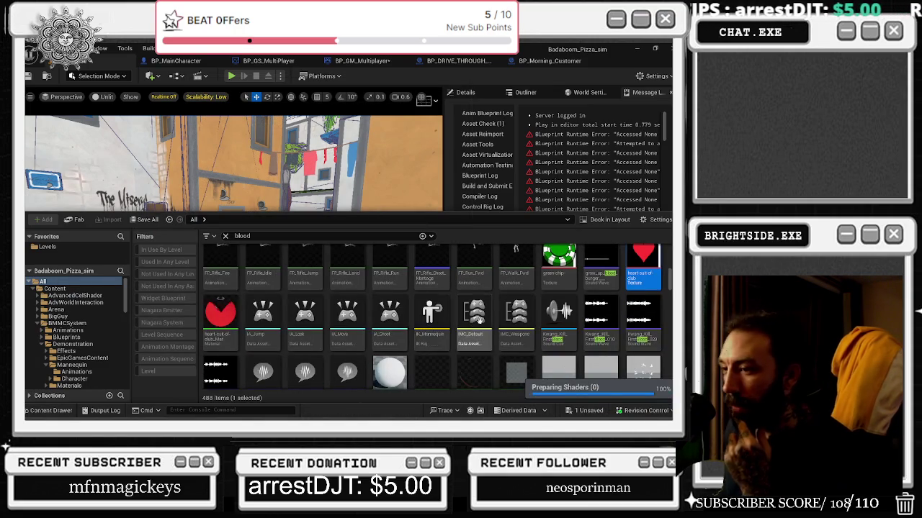
pyautogui.scroll(-1, 238, 249)
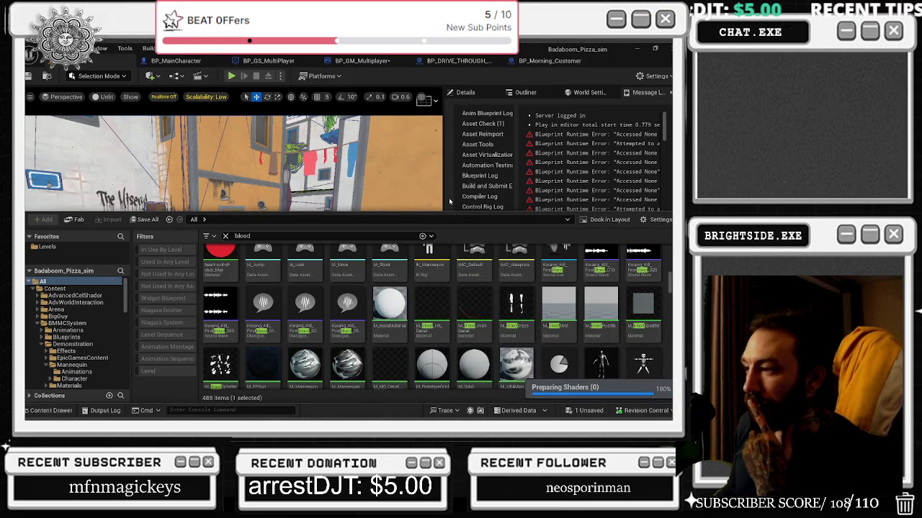
# - Re-enter 'blood' as the search, browse the results, then switch to BP_MainCharacter's CLEAN THE DECAL graph
pyautogui.hotkey('ctrl', 'f')
pyautogui.write('bp_blood')
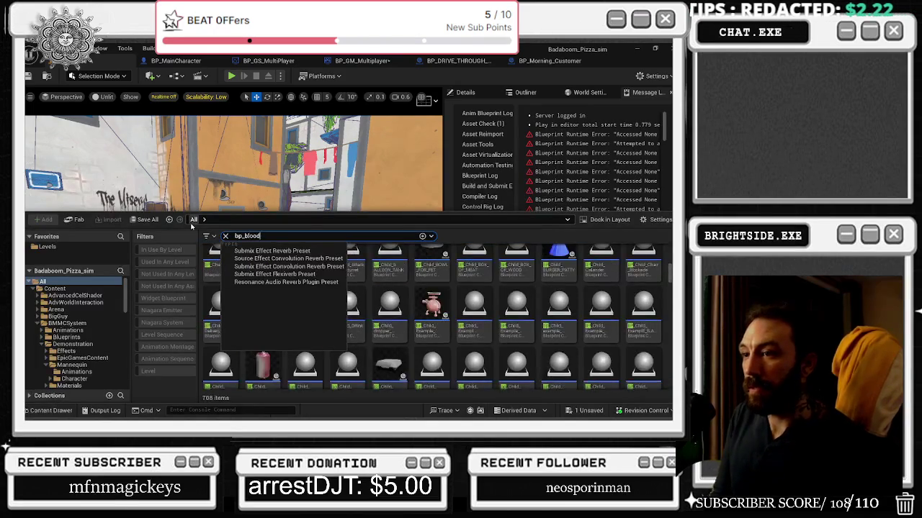
pyautogui.press('BackSpace')
pyautogui.press('BackSpace')
pyautogui.press('BackSpace')
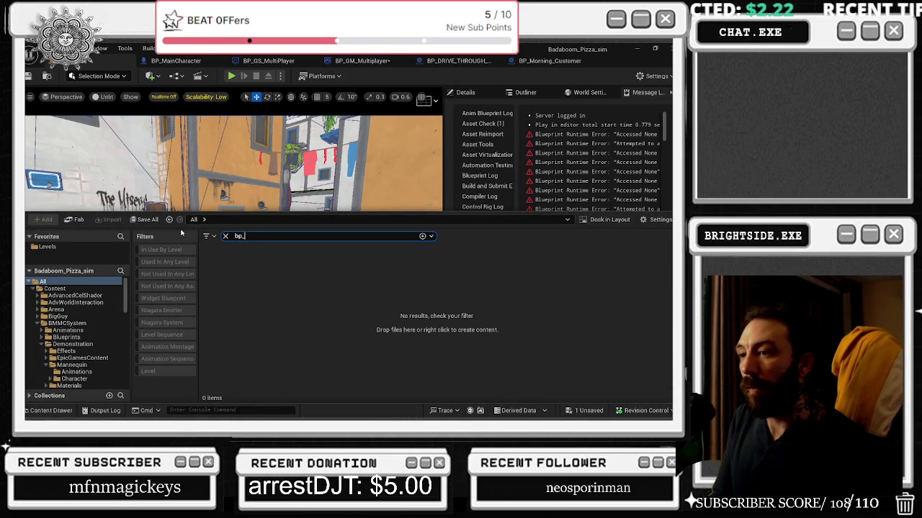
pyautogui.write('ood')
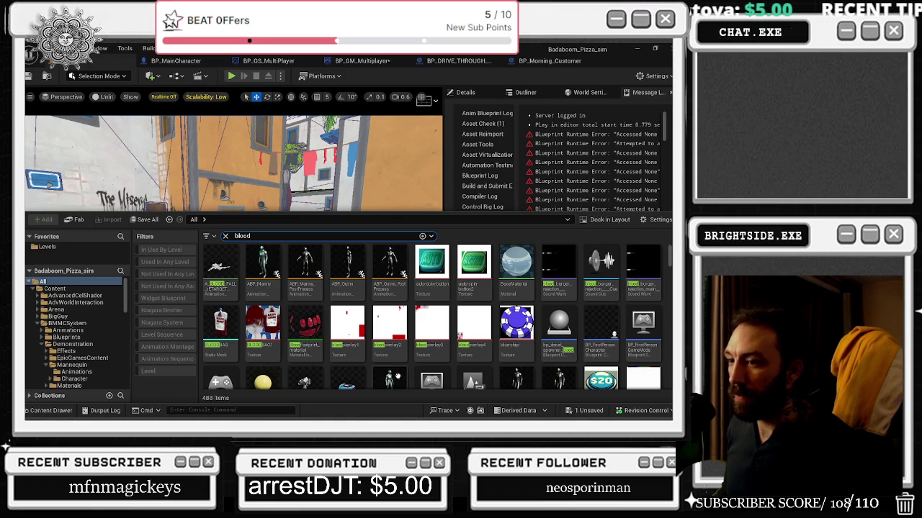
pyautogui.scroll(-2, 417, 324)
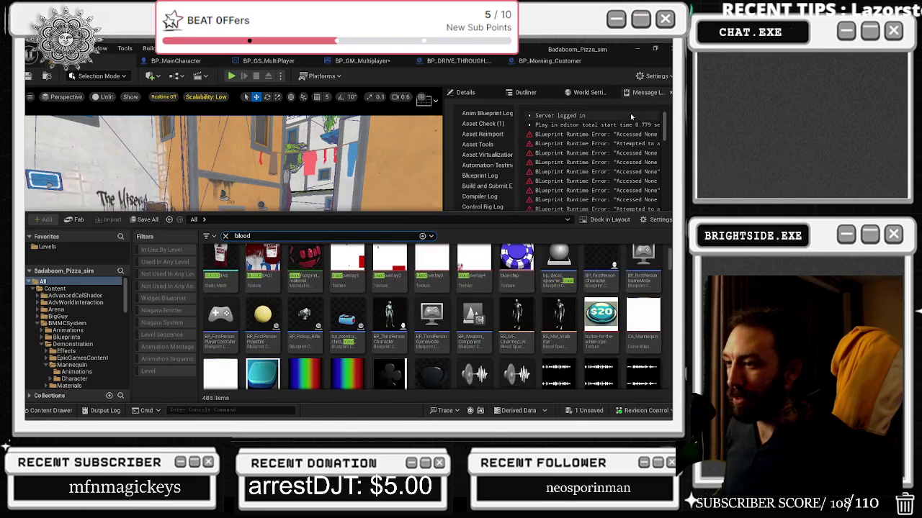
pyautogui.scroll(-2, 504, 273)
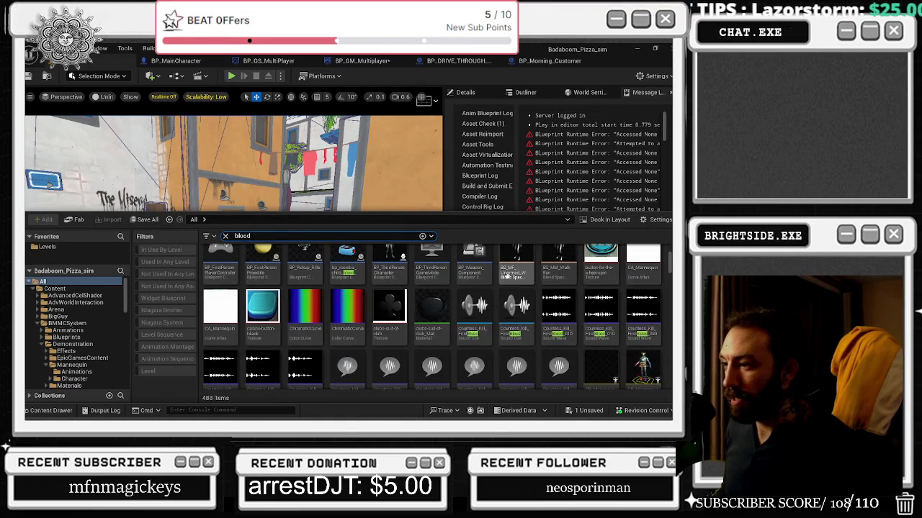
pyautogui.scroll(-2, 569, 273)
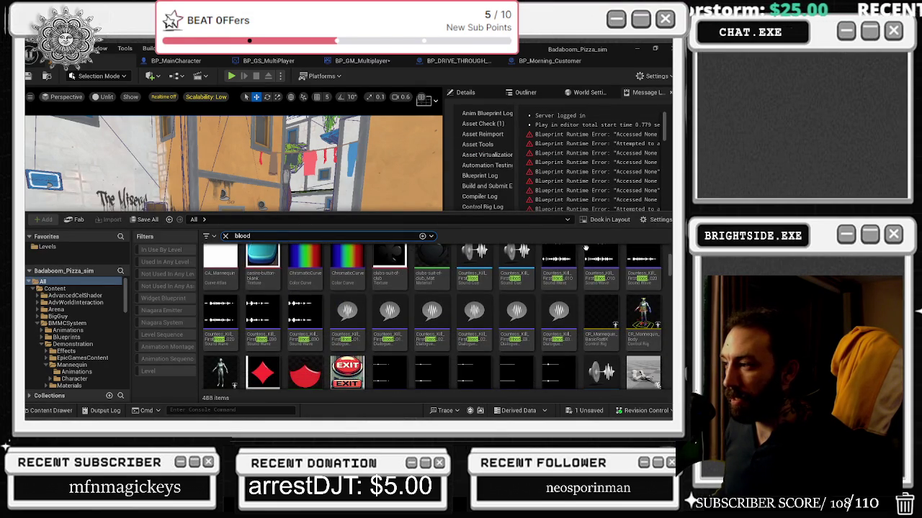
pyautogui.scroll(-4, 615, 273)
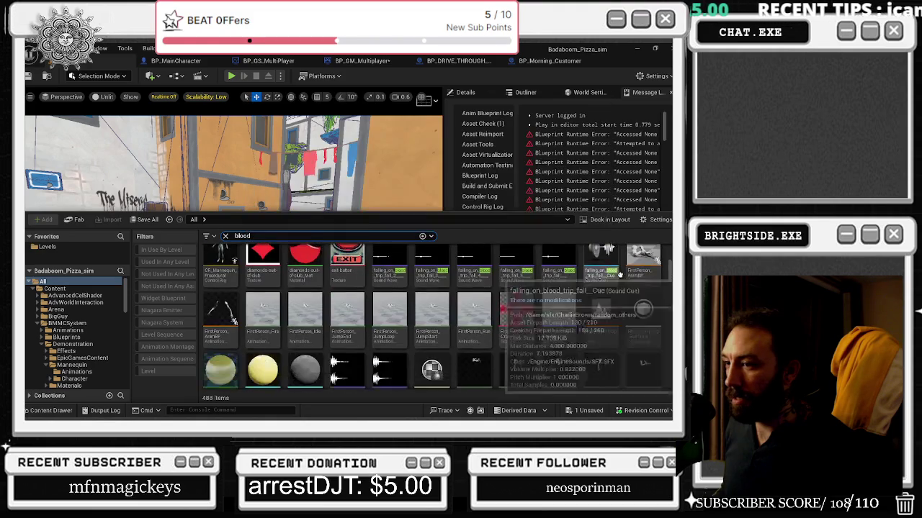
pyautogui.scroll(-2, 651, 291)
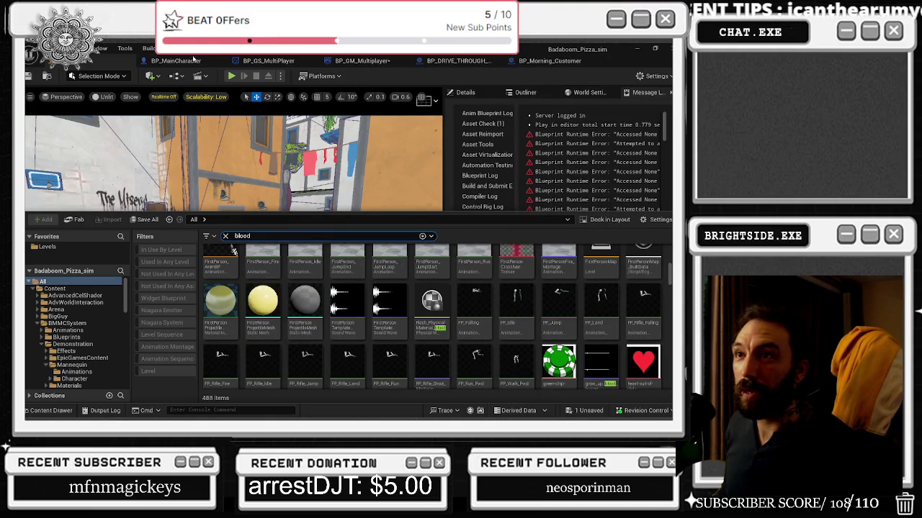
pyautogui.click(175, 60)
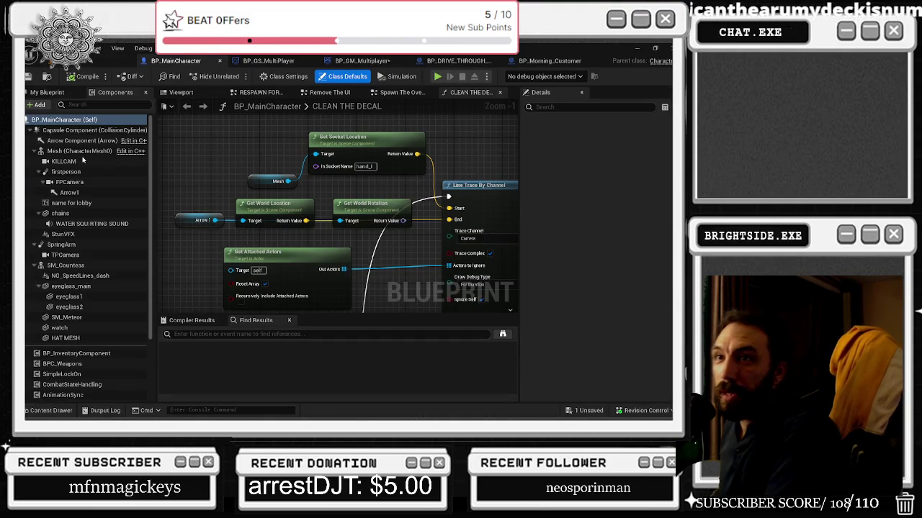
# - Open BP_AICharacter_Multiplayer_Vending_machine from recent blueprints and browse to its SpawnActor's decal spawner class
pyautogui.click(76, 49)
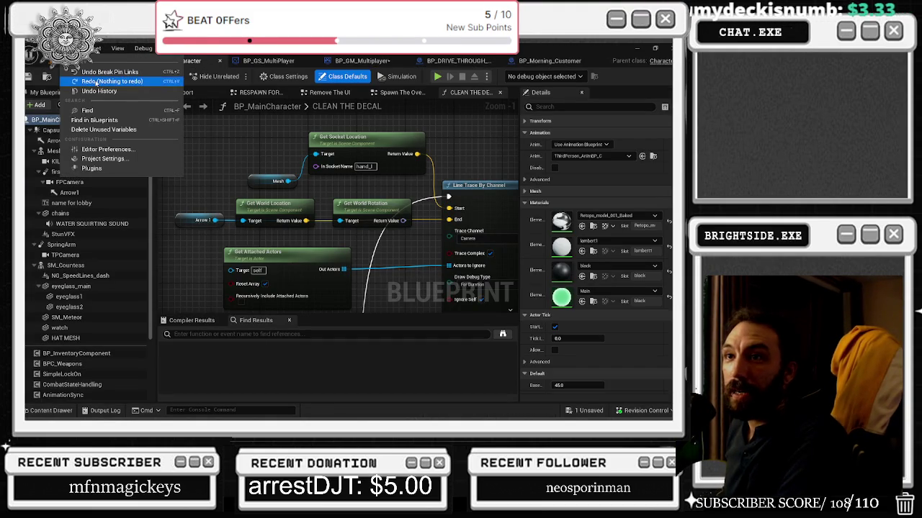
pyautogui.moveTo(35, 48)
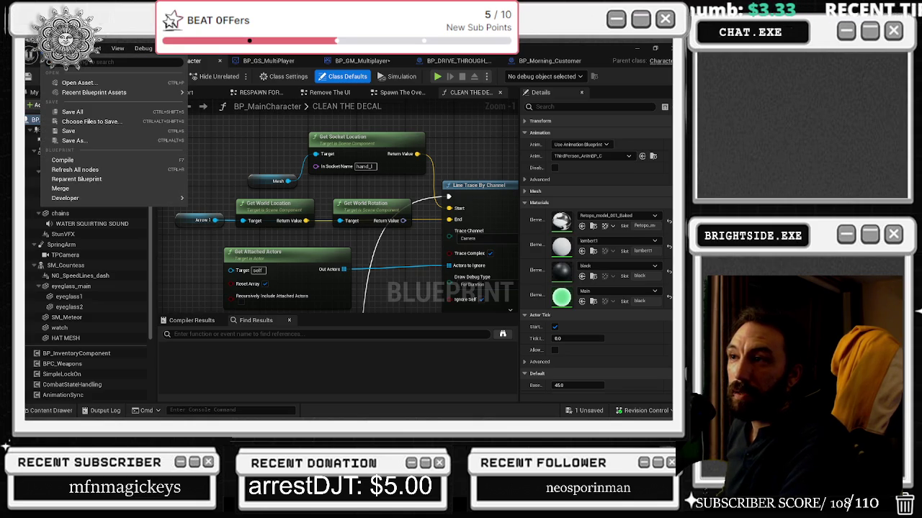
pyautogui.moveTo(87, 92)
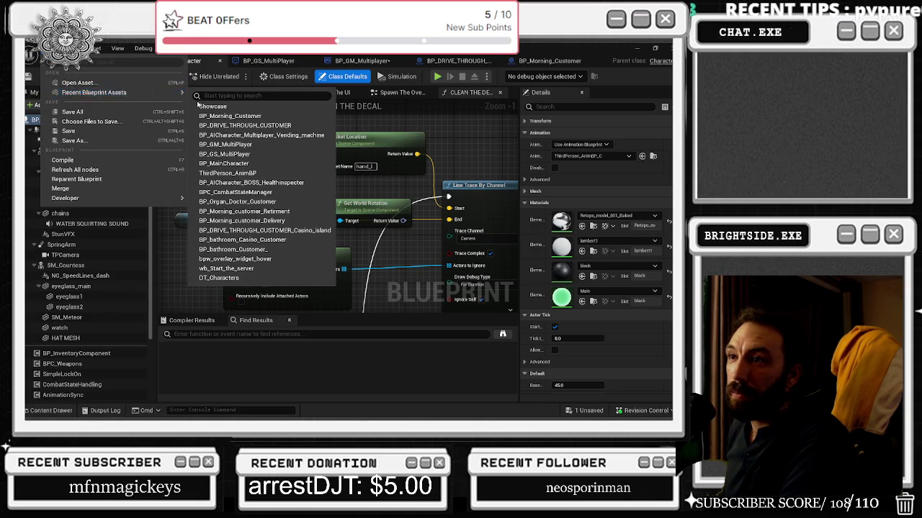
pyautogui.click(263, 136)
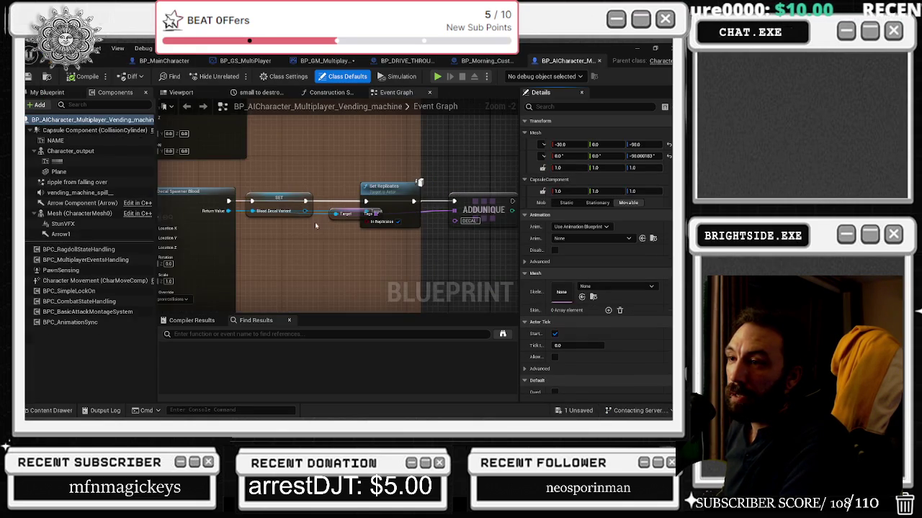
pyautogui.scroll(3, 315, 227)
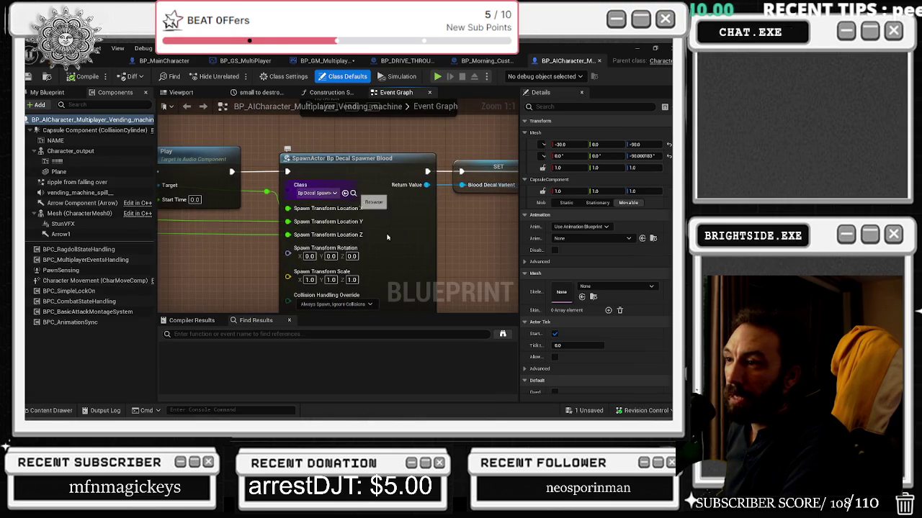
pyautogui.click(352, 193)
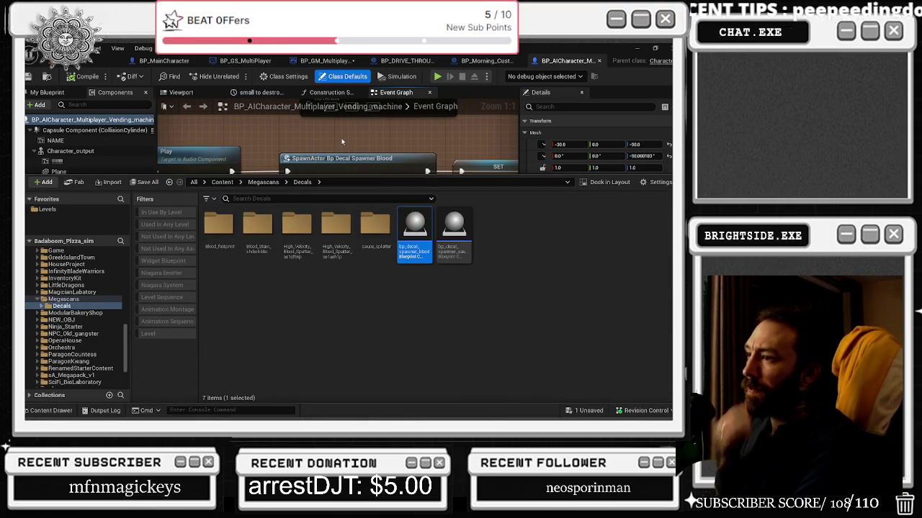
# - Open bp_decal_spawner_blood and reposition the Event BeginPlay, timeline and Decal Material getter nodes
pyautogui.doubleClick(431, 235)
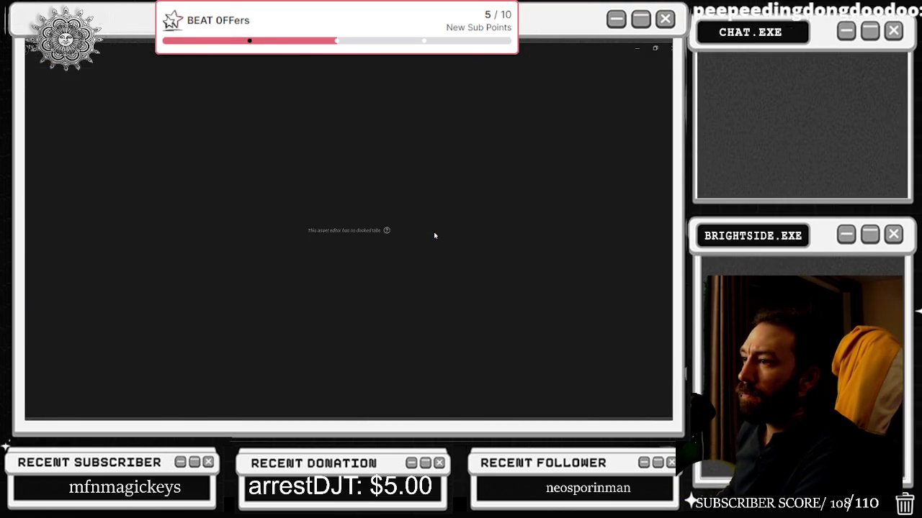
pyautogui.moveTo(216, 180); pyautogui.dragTo(313, 180)
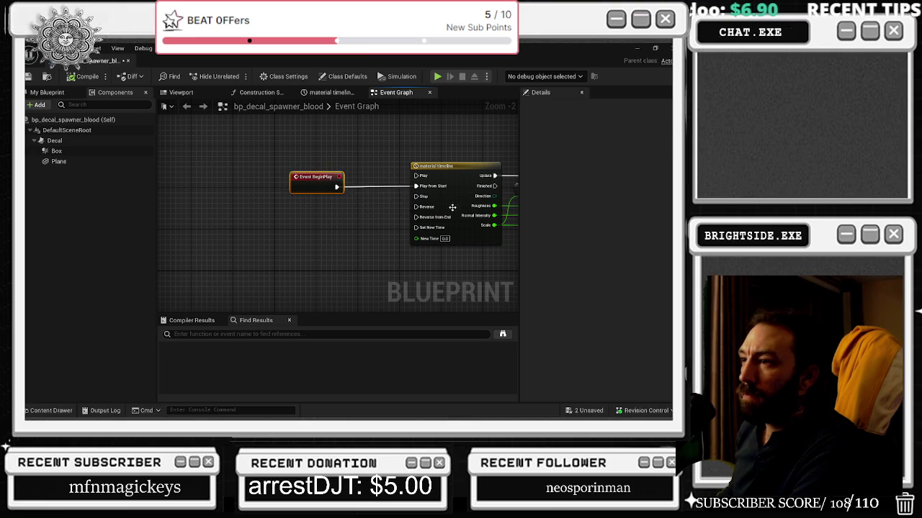
pyautogui.scroll(-2, 314, 198)
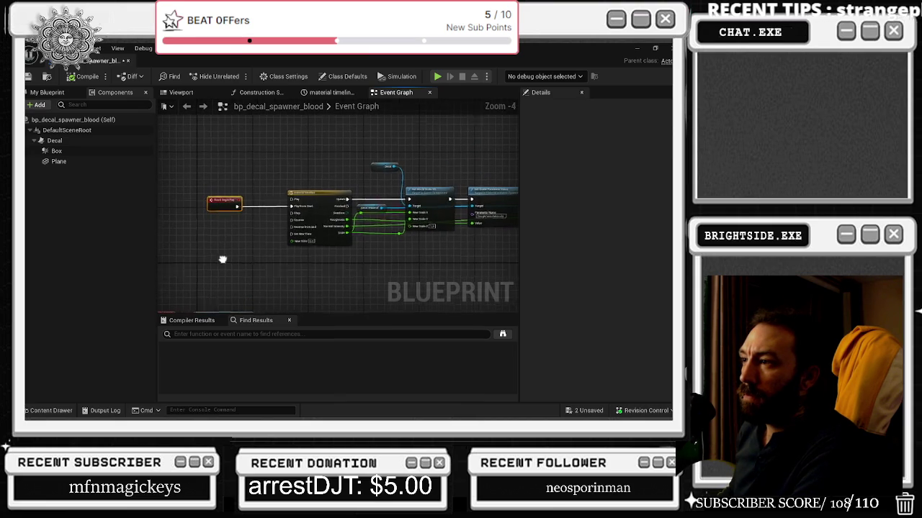
pyautogui.moveTo(327, 189); pyautogui.dragTo(311, 198)
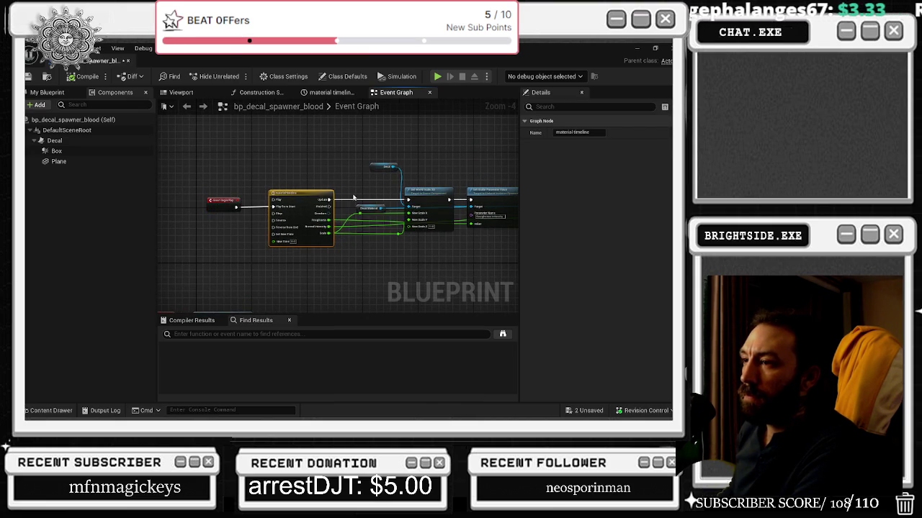
pyautogui.scroll(2, 354, 199)
pyautogui.moveTo(362, 185)
pyautogui.mouseDown()
pyautogui.moveTo(353, 215)
pyautogui.moveTo(339, 215)
pyautogui.moveTo(381, 215)
pyautogui.moveTo(340, 225)
pyautogui.mouseUp()
pyautogui.click(360, 224)
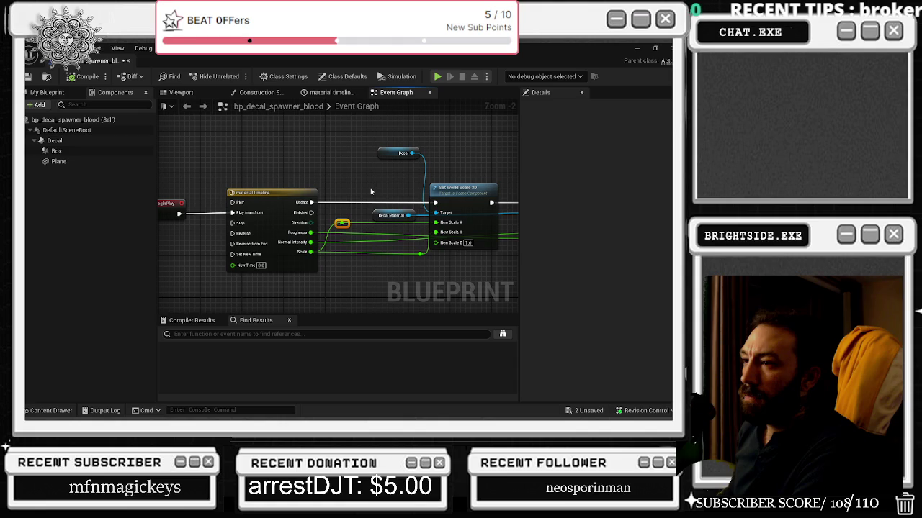
# - Move the Destroy the Sauce_multi event and nearby nodes, then view the Set Scalar Parameter Value nodes
pyautogui.moveTo(371, 192); pyautogui.dragTo(422, 160)
pyautogui.scroll(-1, 426, 157)
pyautogui.scroll(-4, 427, 157)
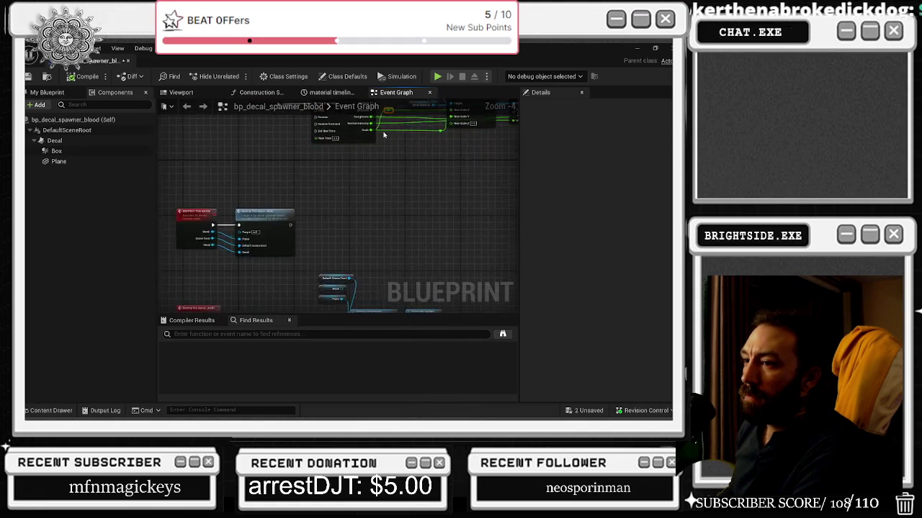
pyautogui.moveTo(334, 182); pyautogui.dragTo(370, 162)
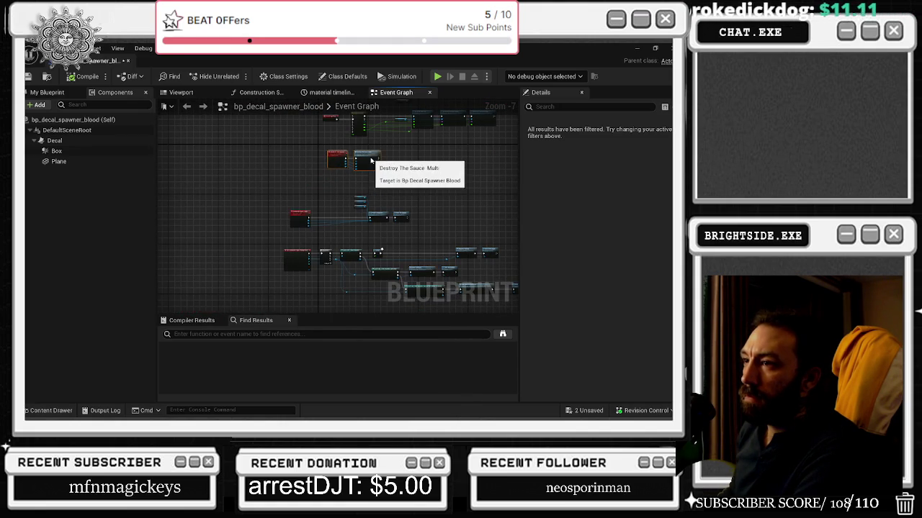
pyautogui.moveTo(308, 220); pyautogui.dragTo(340, 218)
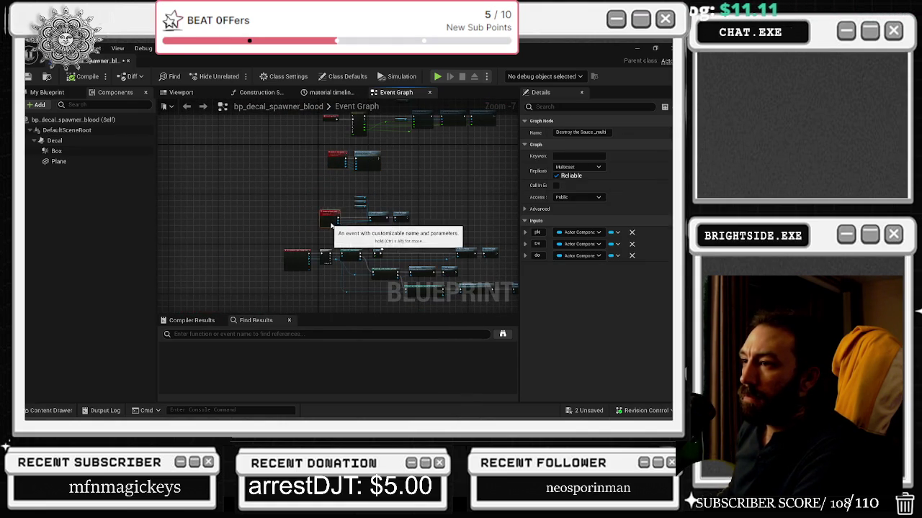
pyautogui.moveTo(417, 222); pyautogui.dragTo(417, 221)
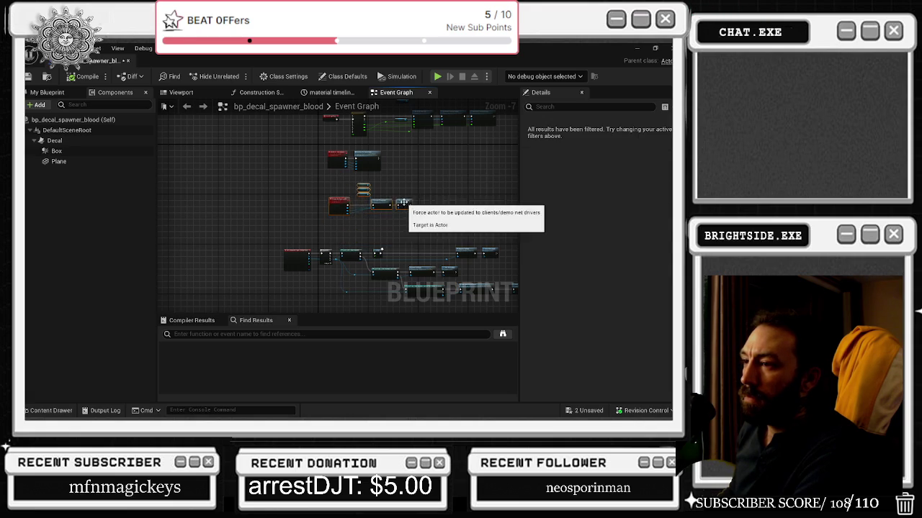
pyautogui.scroll(4, 352, 171)
pyautogui.moveTo(351, 171)
pyautogui.mouseDown()
pyautogui.moveTo(267, 157)
pyautogui.moveTo(310, 288)
pyautogui.mouseUp()
pyautogui.moveTo(477, 239)
pyautogui.mouseDown()
pyautogui.moveTo(273, 243)
pyautogui.moveTo(317, 259)
pyautogui.moveTo(469, 223)
pyautogui.mouseUp()
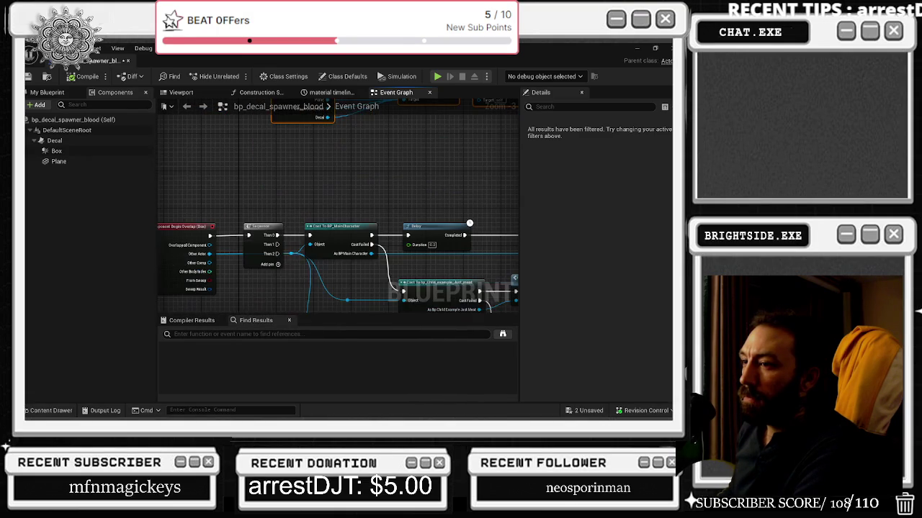
pyautogui.scroll(-4, 277, 165)
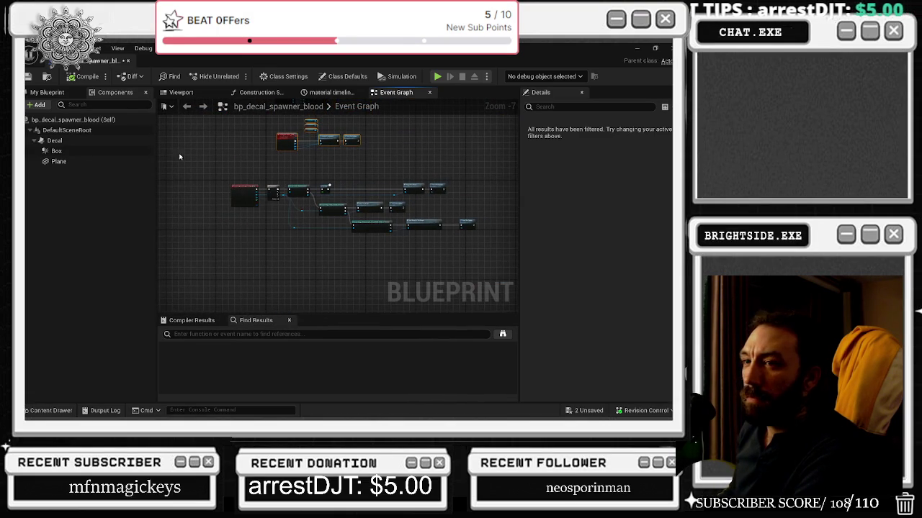
# - Filter the component Details panel by 'coll'
pyautogui.click(67, 130)
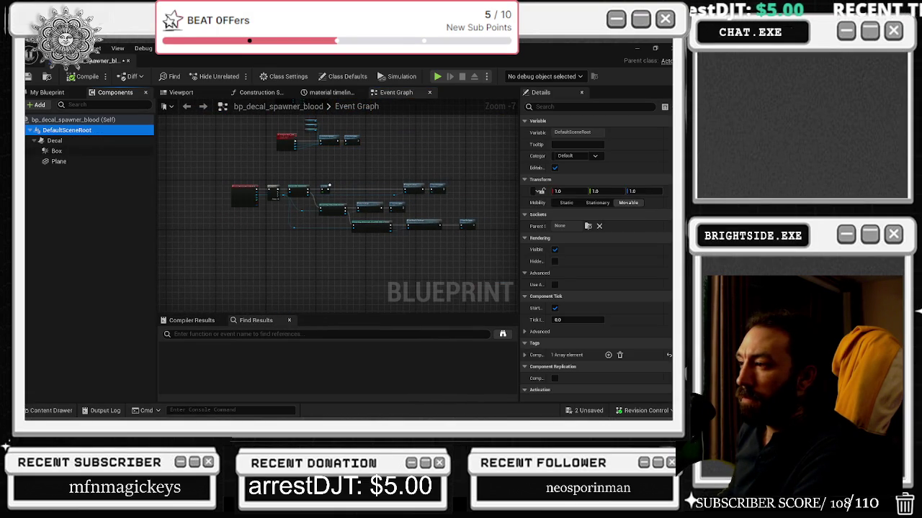
pyautogui.scroll(-5, 547, 216)
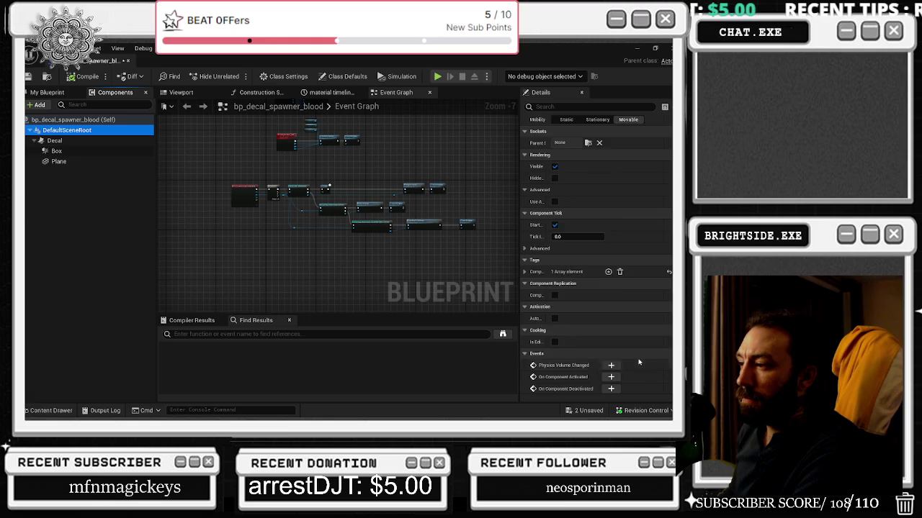
pyautogui.click(557, 105)
pyautogui.write('coll')
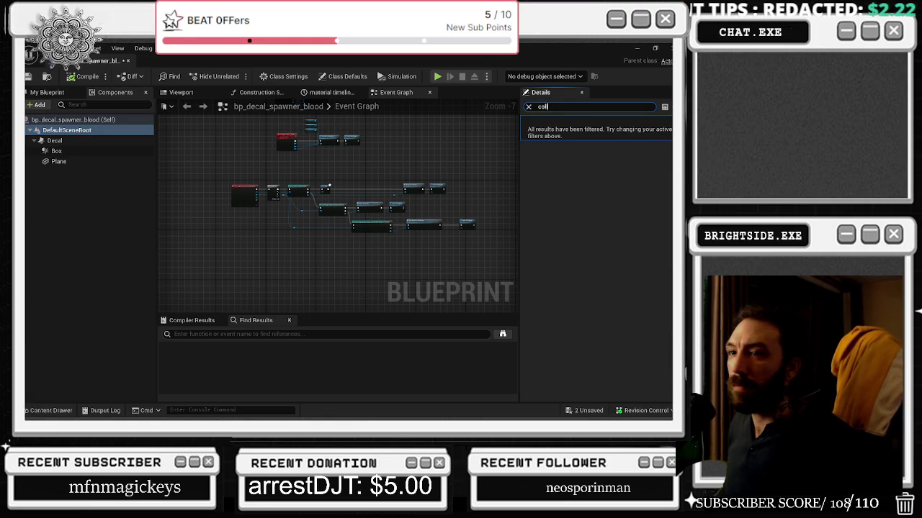
# - Expand the Box component's Collision Presets, widen the name column, then select Plane
pyautogui.click(72, 119)
pyautogui.click(67, 130)
pyautogui.click(65, 140)
pyautogui.click(56, 151)
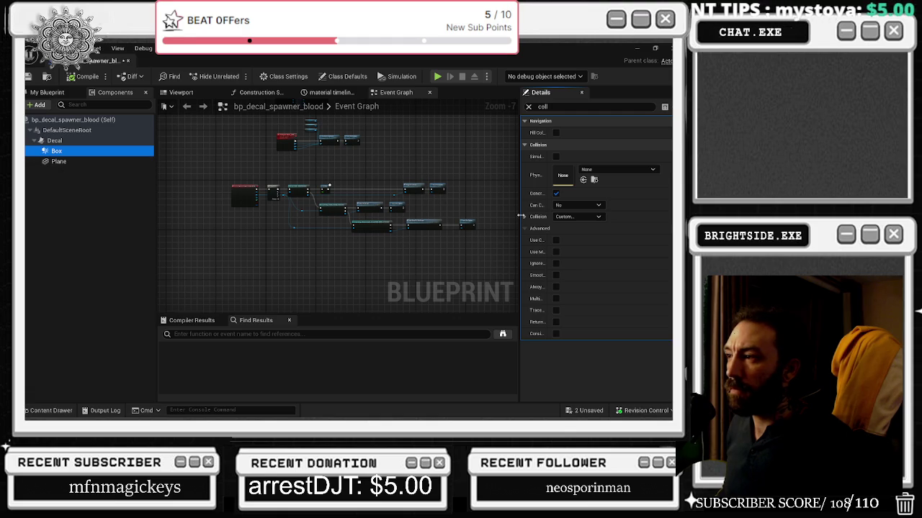
pyautogui.click(524, 216)
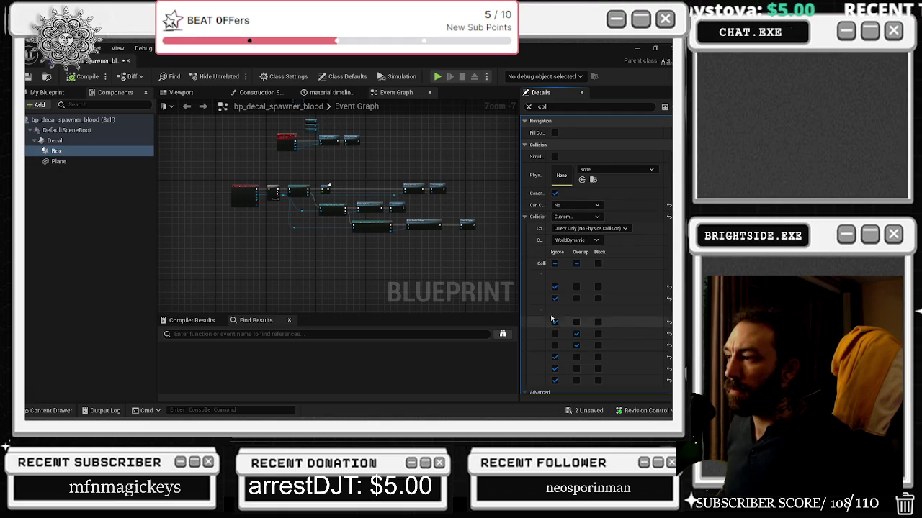
pyautogui.moveTo(551, 282); pyautogui.dragTo(570, 282)
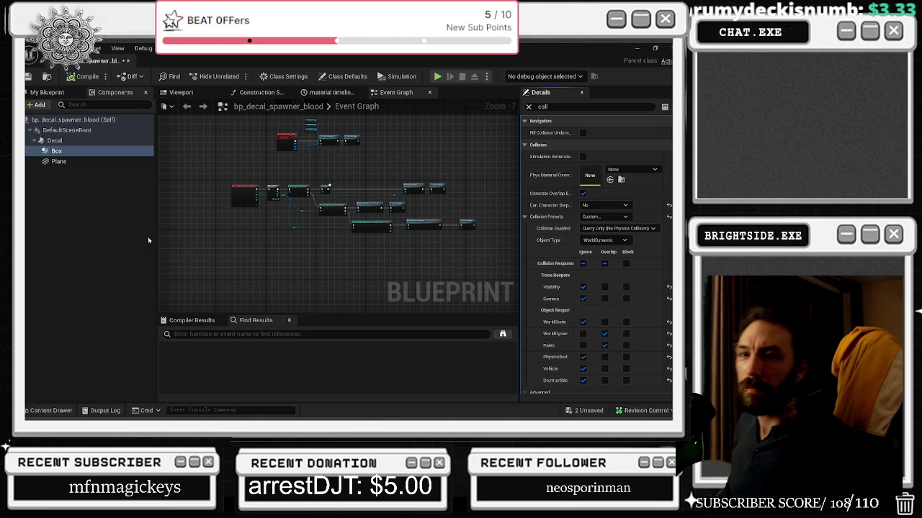
pyautogui.click(69, 164)
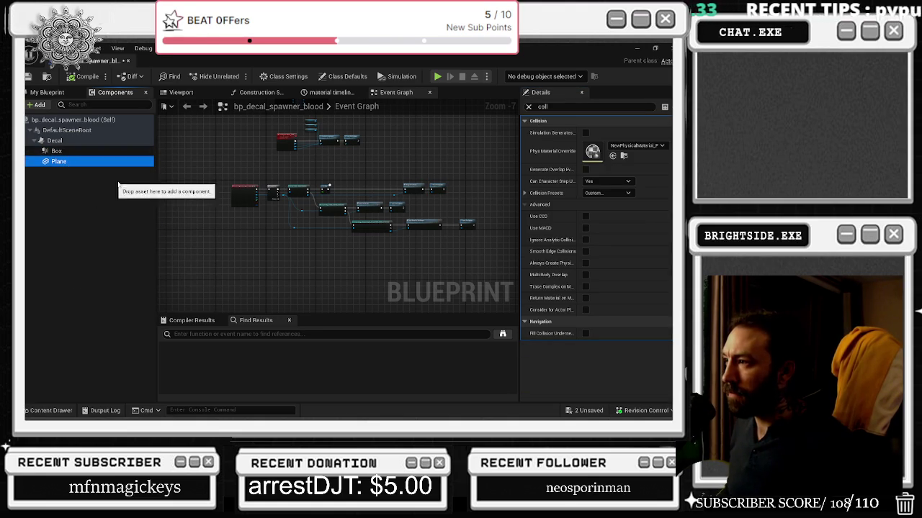
# - Set the Plane's Visibility and Camera trace responses to Ignore
pyautogui.click(547, 194)
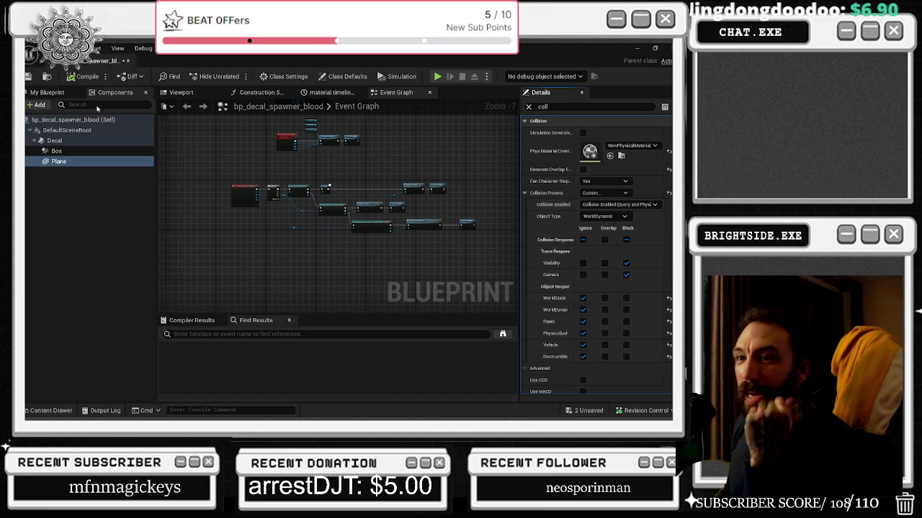
pyautogui.click(30, 77)
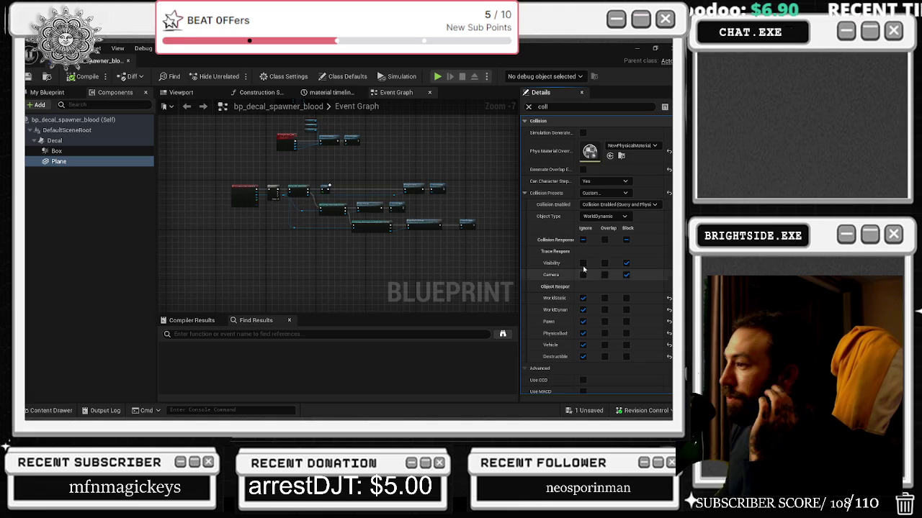
pyautogui.click(583, 264)
pyautogui.click(584, 275)
# - Save the selected unsaved assets and close the bp_decal_spawner_blood editor
pyautogui.click(585, 410)
pyautogui.click(415, 332)
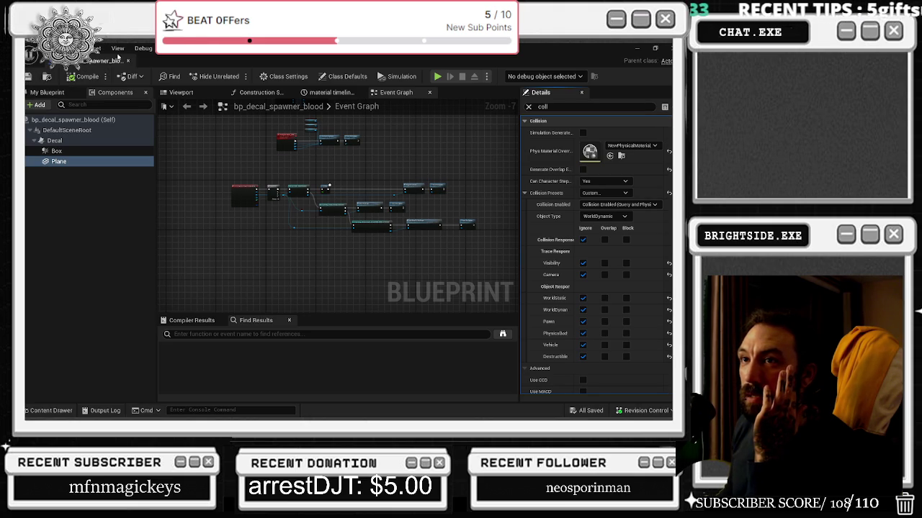
pyautogui.click(128, 61)
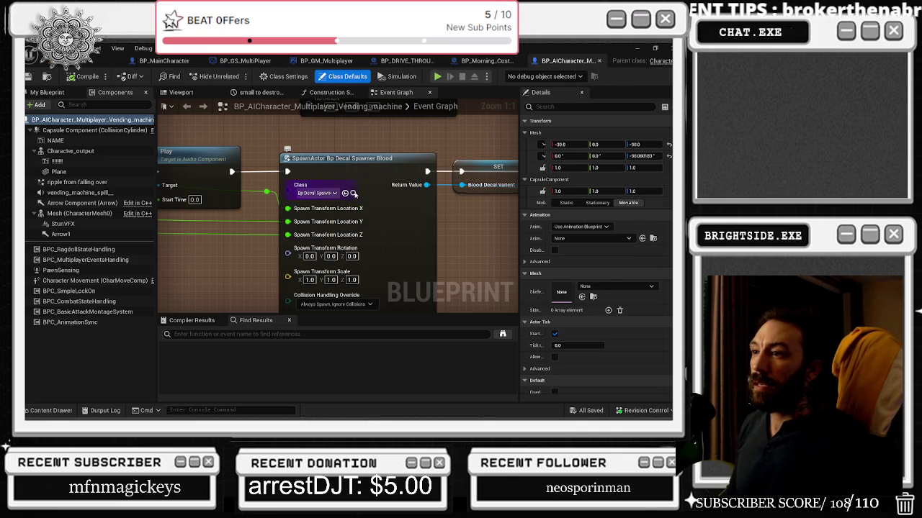
# - Reopen bp_decal_spawner_blood and filter the Plane component's properties by 'coll'
pyautogui.click(353, 193)
pyautogui.doubleClick(414, 235)
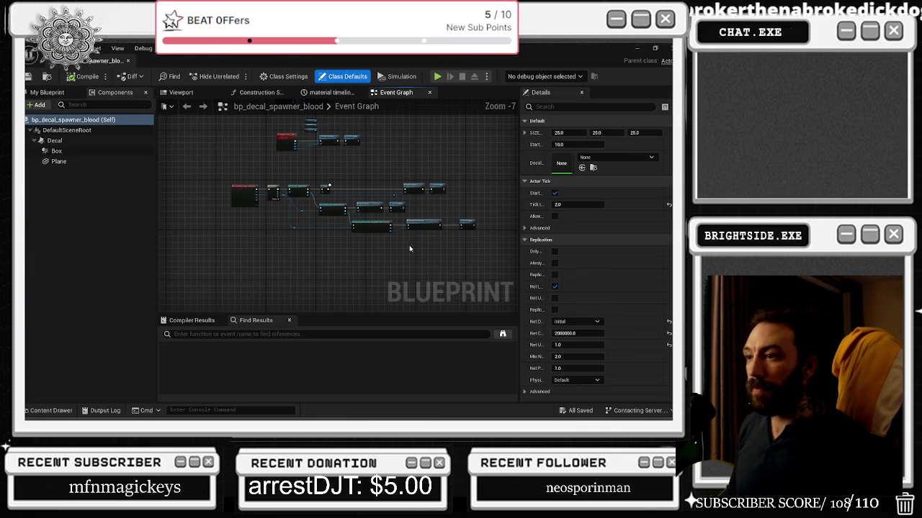
pyautogui.click(58, 161)
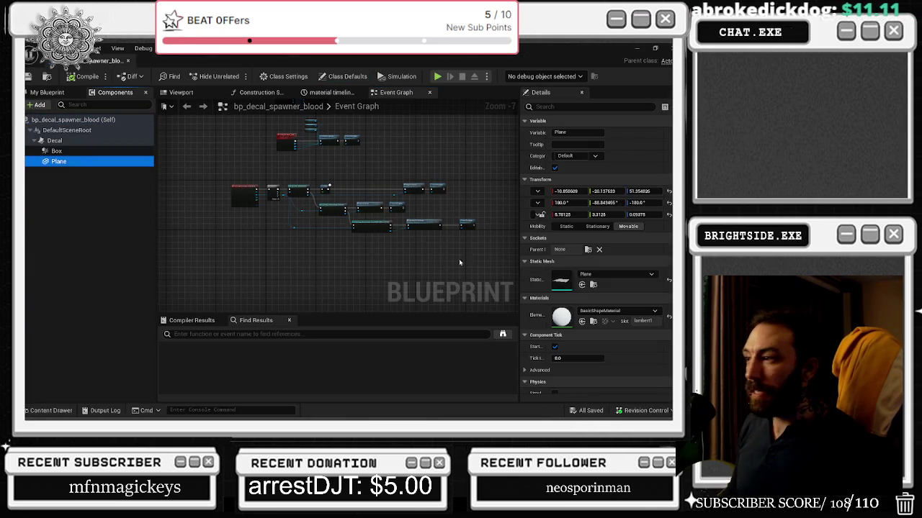
pyautogui.click(580, 107)
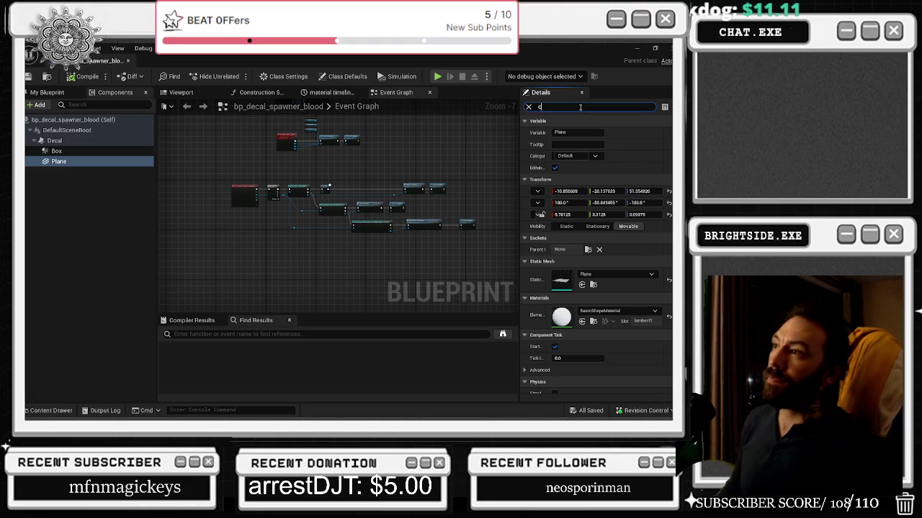
pyautogui.write('coll')
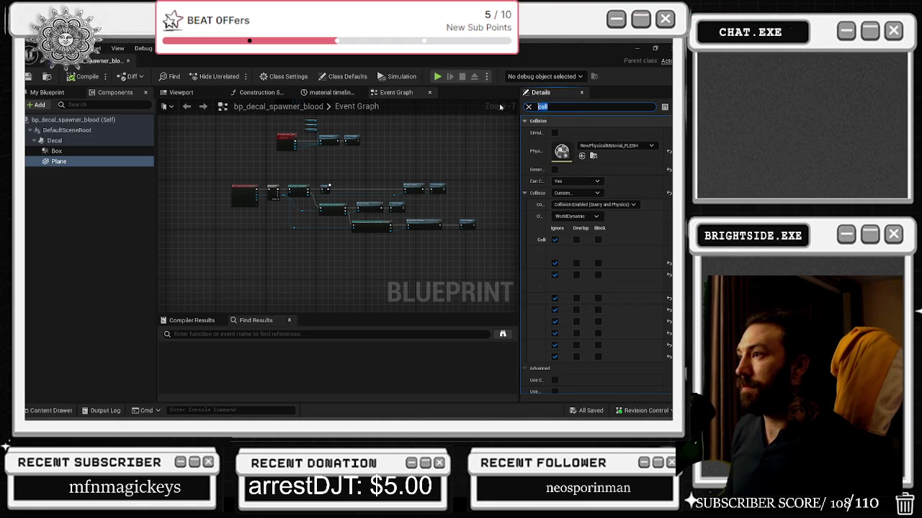
pyautogui.write('cas')
# - Untick Cast Shadow on the Plane and compare the Box and DefaultSceneRoot settings
pyautogui.click(556, 133)
pyautogui.click(505, 118)
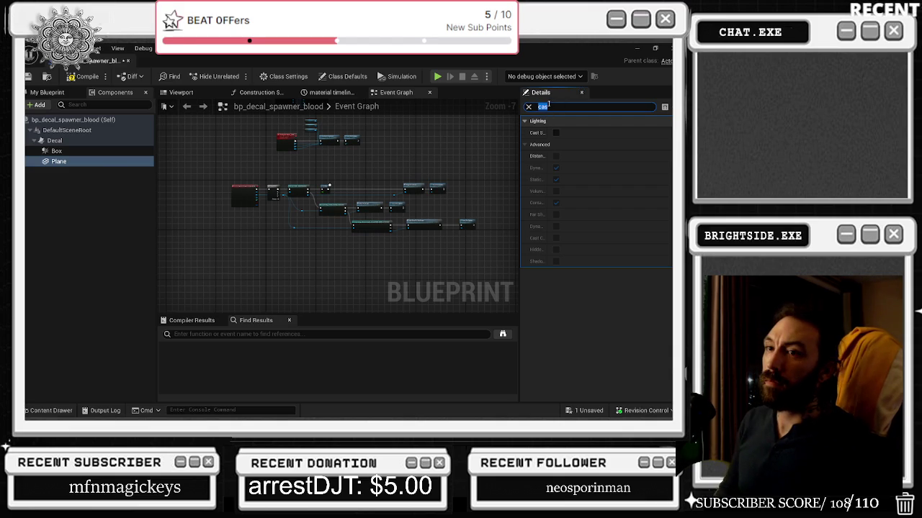
pyautogui.click(55, 151)
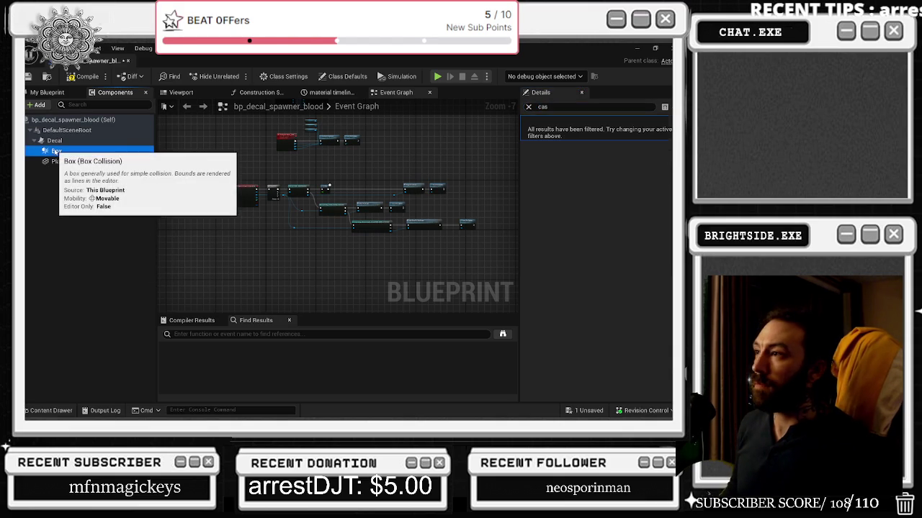
pyautogui.click(54, 140)
pyautogui.click(62, 130)
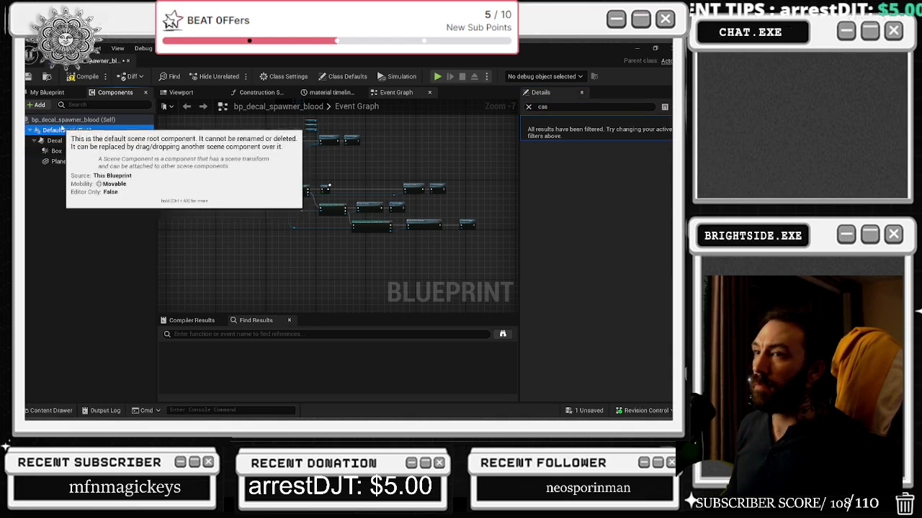
pyautogui.click(57, 161)
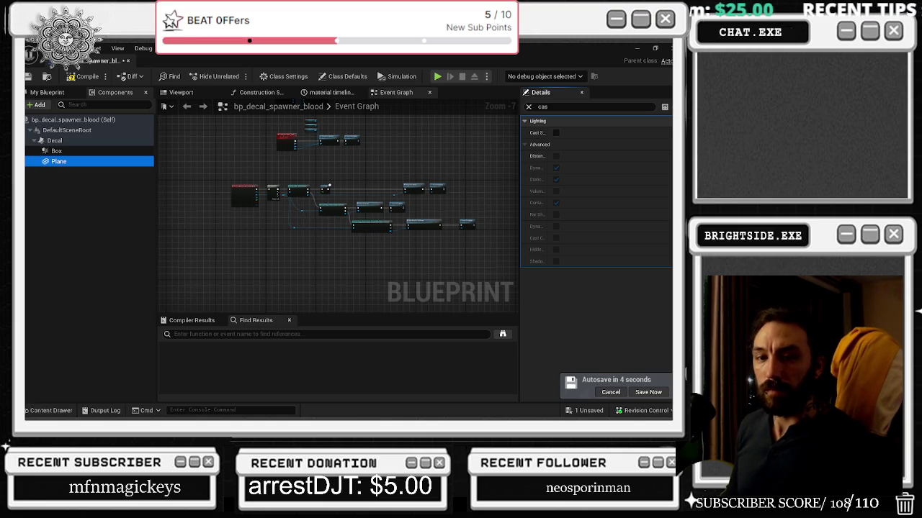
# - Postpone autosave, clear the Details filter, set Plane's WorldDynamic response to Block, save and close
pyautogui.click(611, 392)
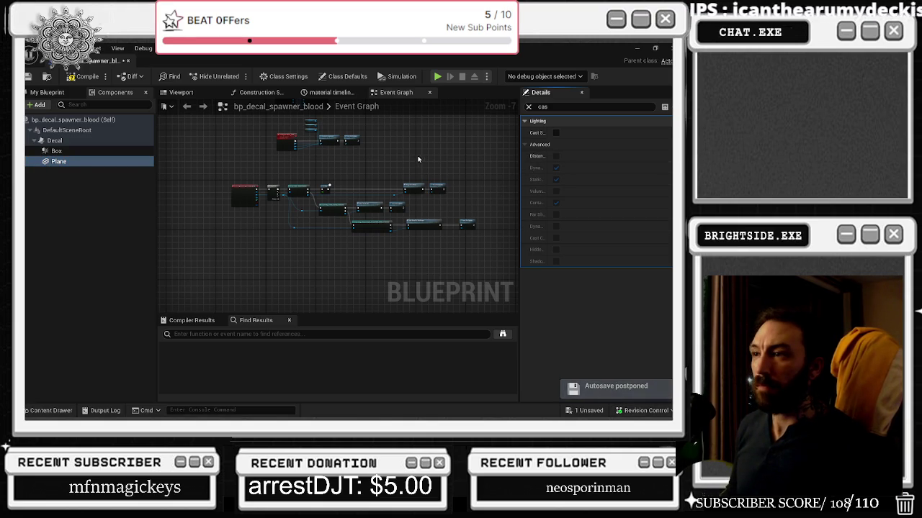
pyautogui.scroll(1, 368, 201)
pyautogui.click(528, 107)
pyautogui.scroll(-8, 581, 296)
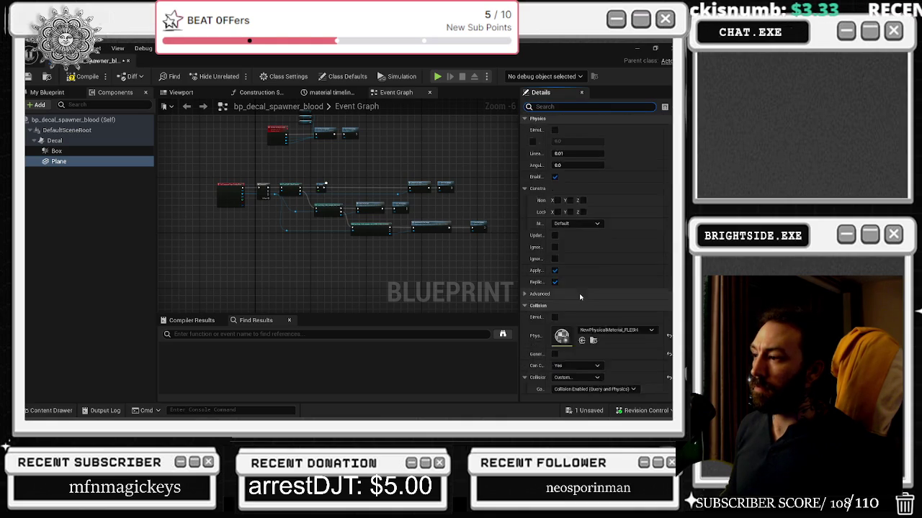
pyautogui.scroll(-2, 581, 296)
pyautogui.scroll(-2, 544, 253)
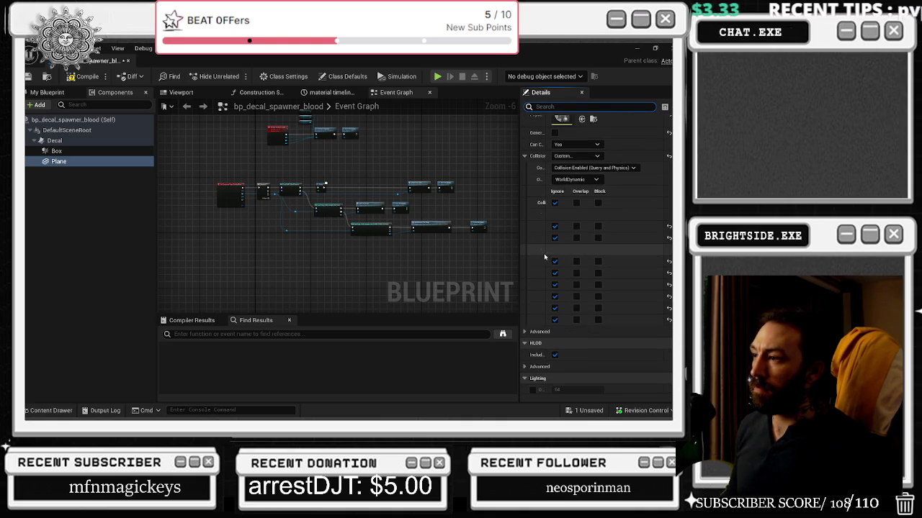
pyautogui.moveTo(544, 255); pyautogui.dragTo(582, 252)
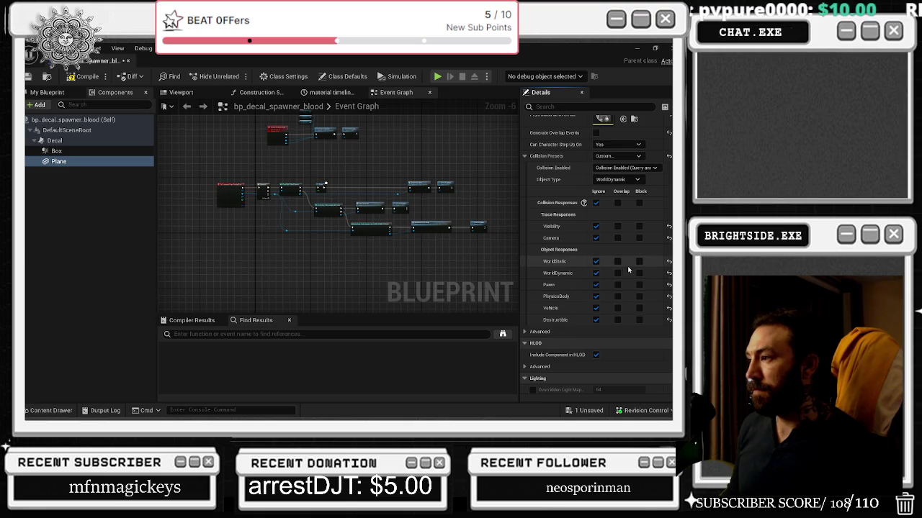
pyautogui.click(640, 272)
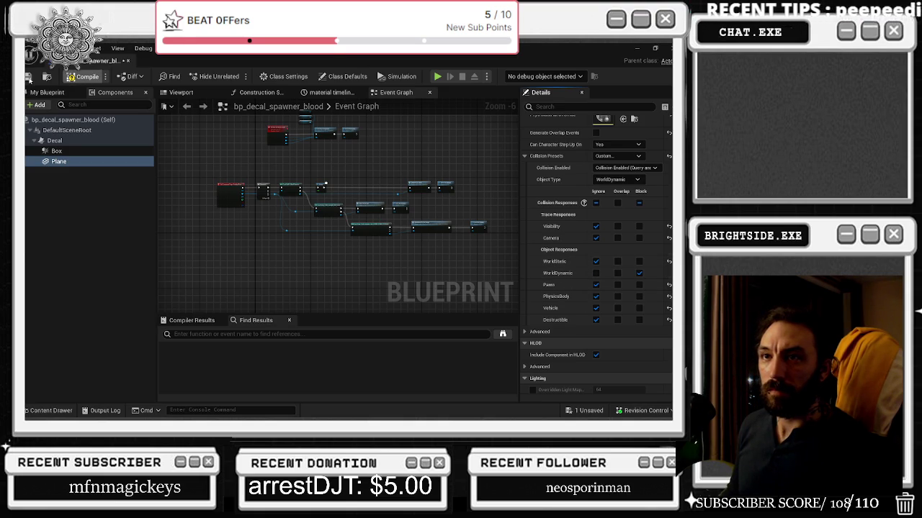
pyautogui.click(28, 77)
pyautogui.click(129, 61)
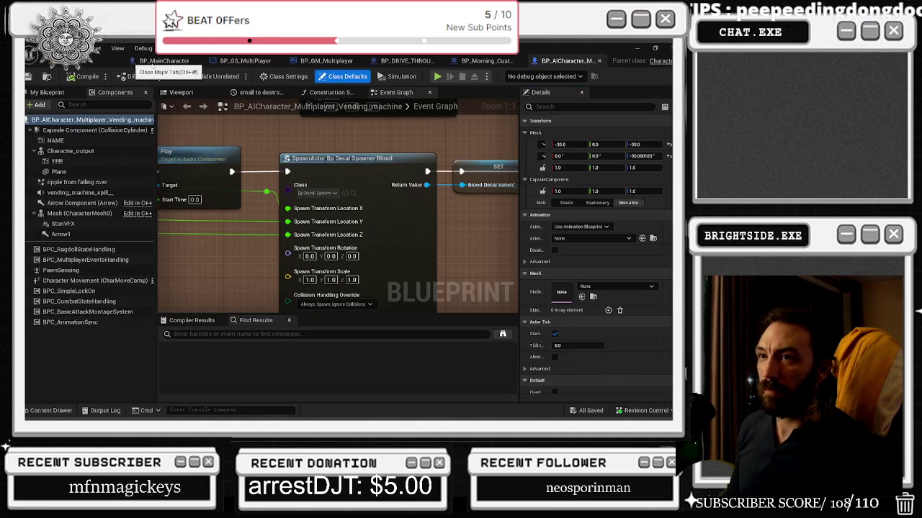
# - Reopen bp_decal_spawner_blood, then in BP_GM_Multiplayer's graph drag a wire from the Sequence's Then 2
pyautogui.click(348, 194)
pyautogui.doubleClick(412, 244)
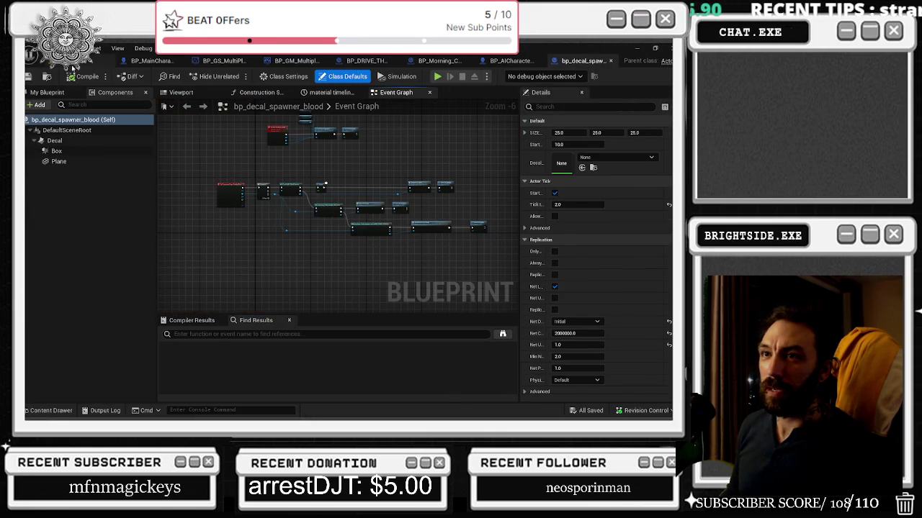
pyautogui.click(72, 62)
pyautogui.click(28, 76)
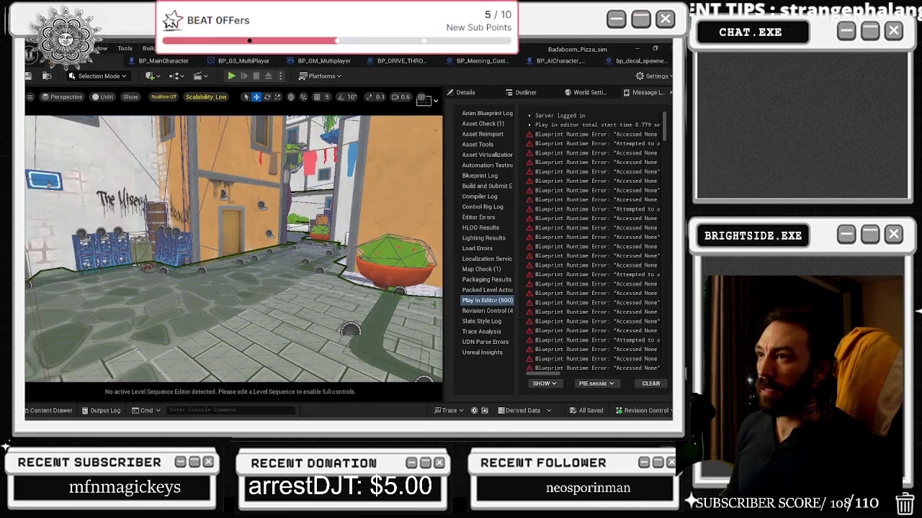
pyautogui.click(315, 61)
pyautogui.moveTo(257, 177)
pyautogui.mouseDown()
pyautogui.moveTo(281, 196)
pyautogui.moveTo(301, 238)
pyautogui.moveTo(367, 205)
pyautogui.moveTo(401, 298)
pyautogui.moveTo(391, 264)
pyautogui.moveTo(397, 238)
pyautogui.mouseUp()
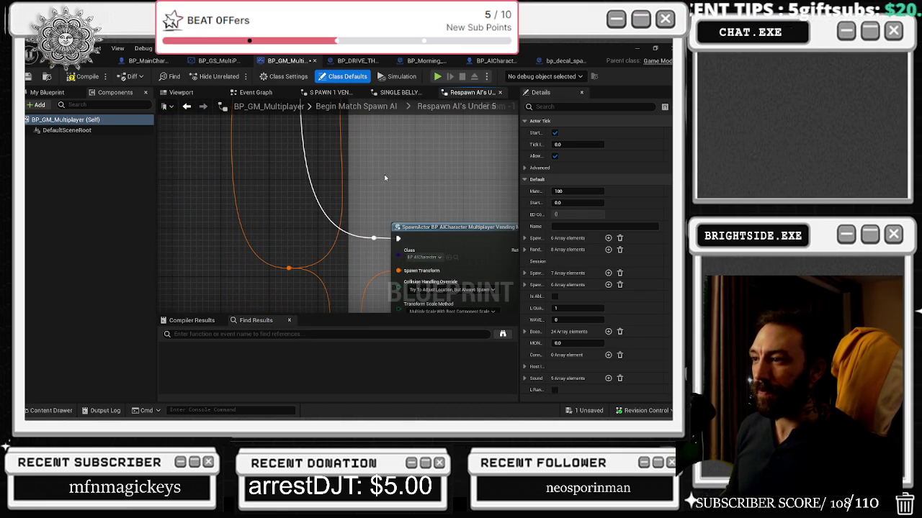
pyautogui.moveTo(435, 265)
pyautogui.mouseDown()
pyautogui.moveTo(354, 179)
pyautogui.moveTo(193, 160)
pyautogui.mouseUp()
pyautogui.moveTo(225, 189)
pyautogui.mouseDown()
pyautogui.moveTo(230, 288)
pyautogui.moveTo(339, 298)
pyautogui.moveTo(370, 278)
pyautogui.moveTo(349, 187)
pyautogui.moveTo(377, 383)
pyautogui.moveTo(434, 160)
pyautogui.mouseUp()
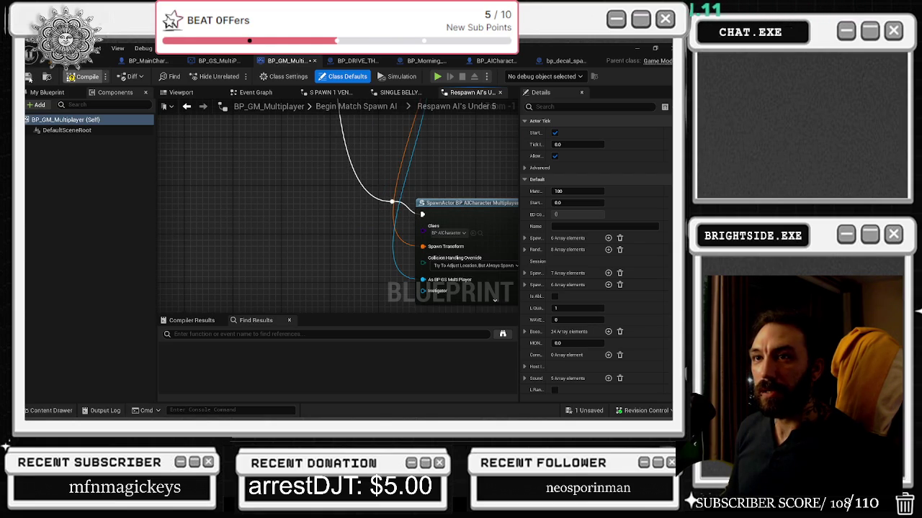
# - Save BP_GM_Multiplayer with Ctrl+Shift+S and start Play In Editor for Badaboom_Pizza_sim
pyautogui.hotkey('ctrl', 'shift', 's')
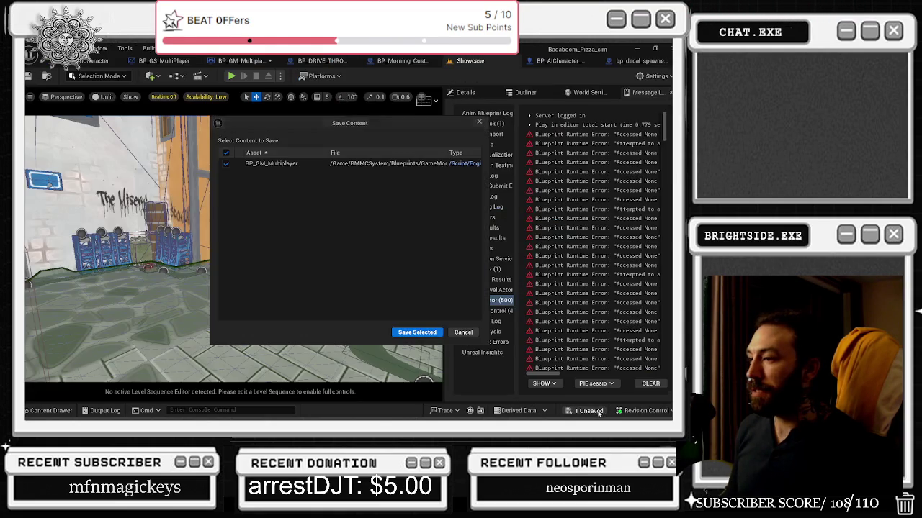
pyautogui.click(418, 330)
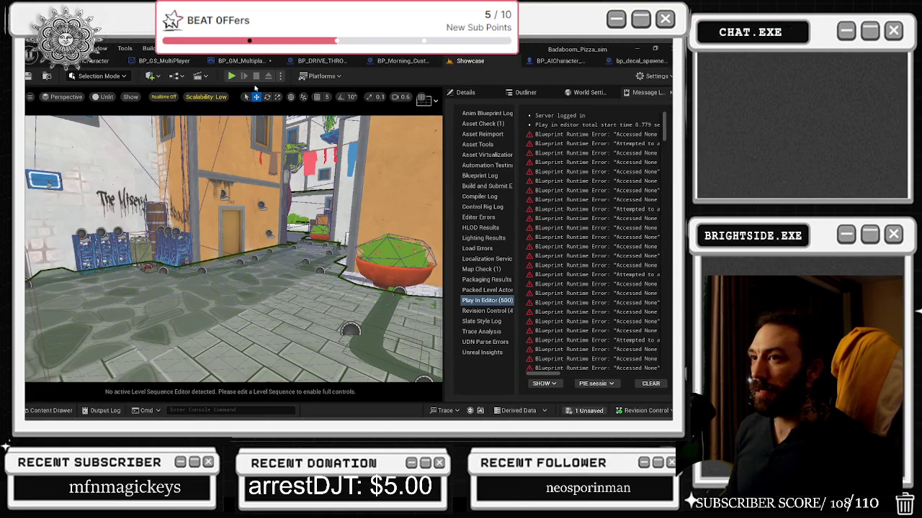
pyautogui.click(231, 76)
pyautogui.hotkey('alt', 'Tab')
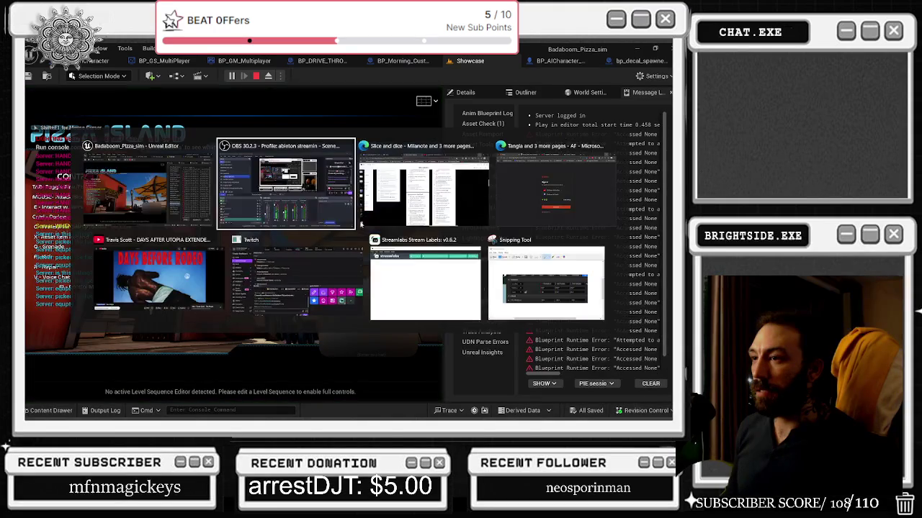
# - In the YouTube browser, open the Travis Scott – The Prayer video and pause it
pyautogui.hotkey('alt', 'Tab')
pyautogui.hotkey('alt', 'Tab')
pyautogui.hotkey('alt', 'Tab')
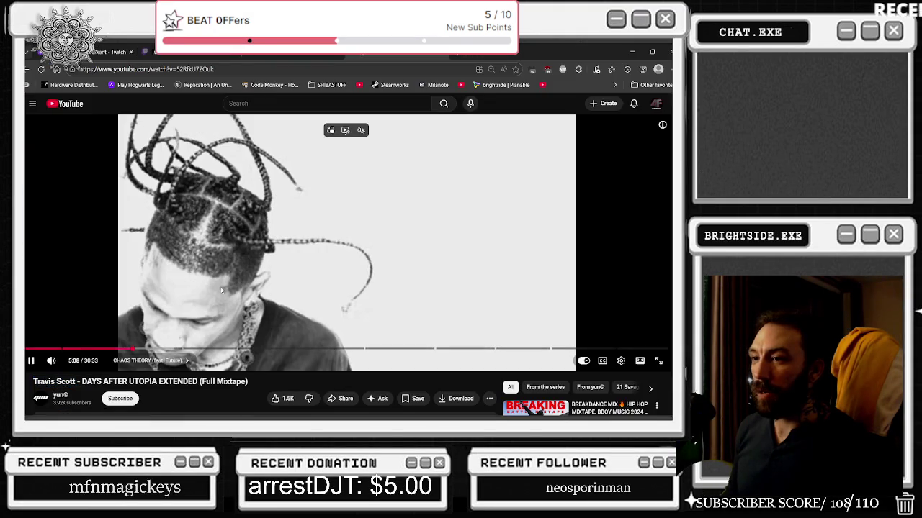
pyautogui.press('space')
pyautogui.scroll(-2, 286, 273)
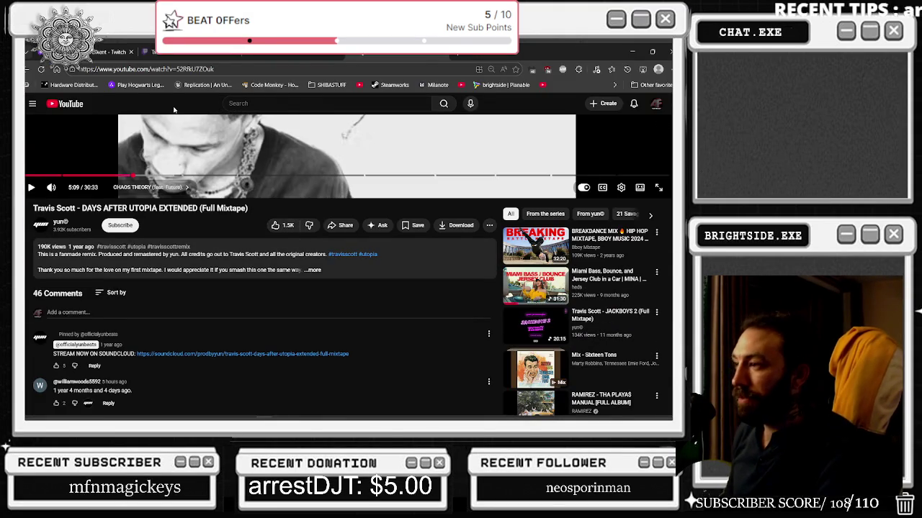
pyautogui.click(41, 69)
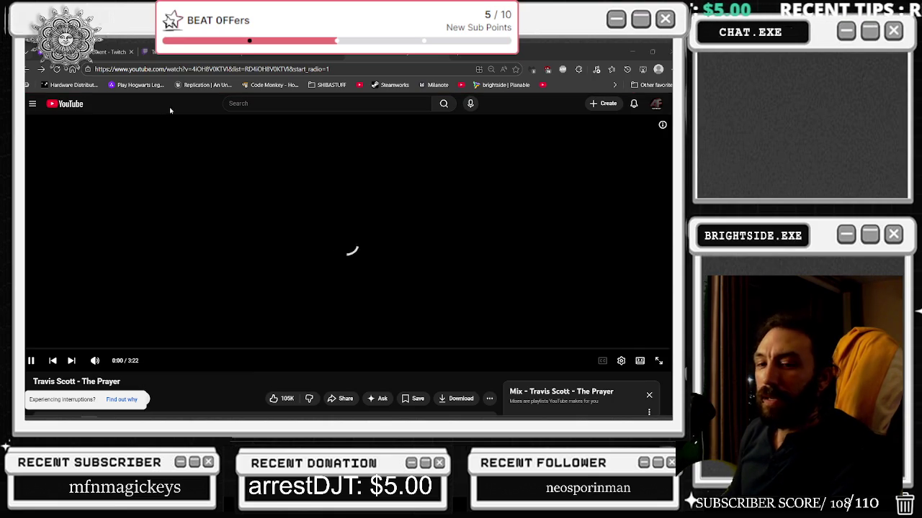
pyautogui.click(625, 195)
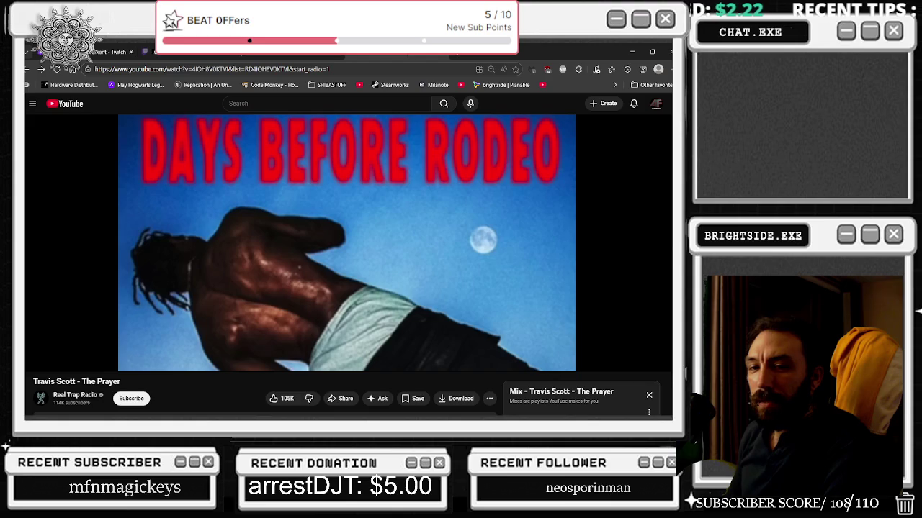
# - Play the second video in the mix playlist, then return to the Unreal Editor play session
pyautogui.scroll(-3, 365, 183)
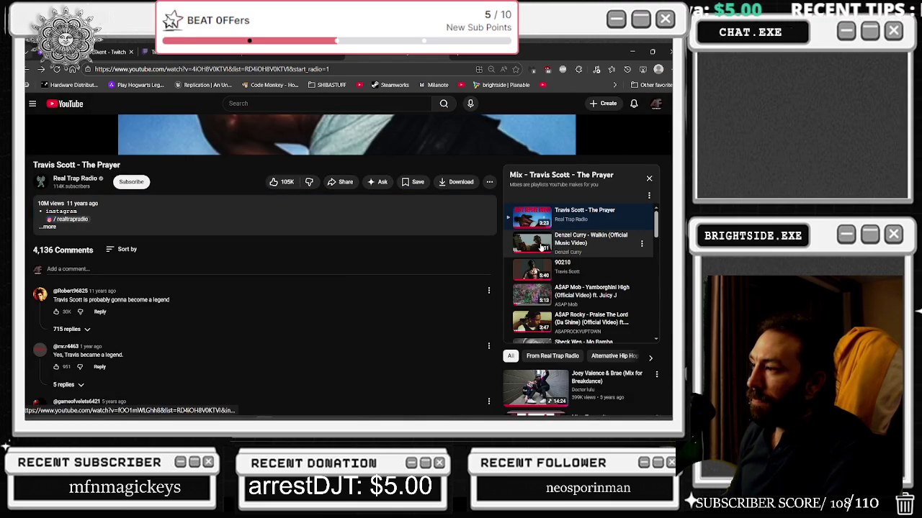
pyautogui.click(540, 247)
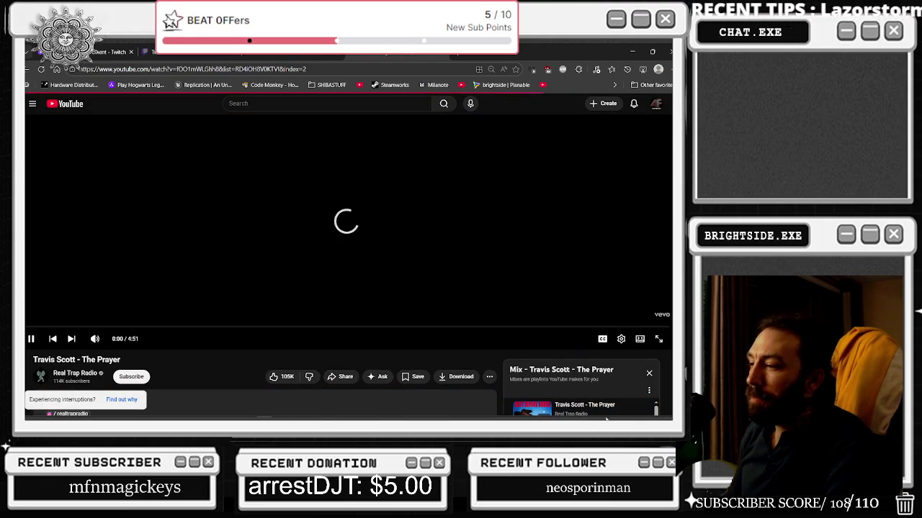
pyautogui.hotkey('alt', 'Tab')
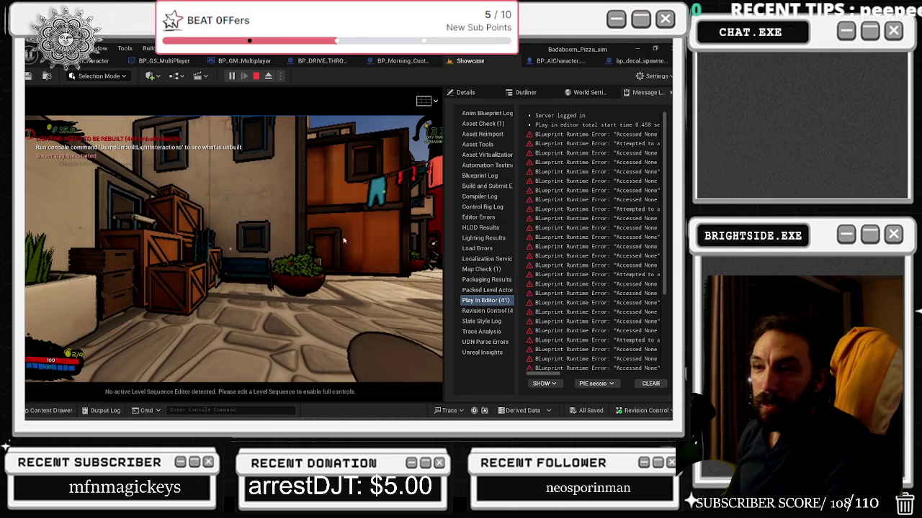
# - Capture the mouse in the PIE viewport to look at the stone floor, then release it with Shift+F1
pyautogui.click(282, 255)
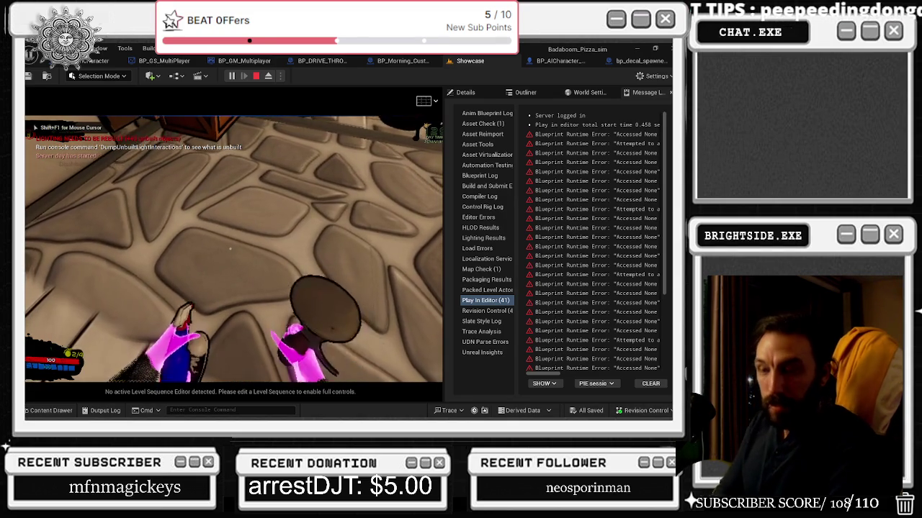
pyautogui.hotkey('shift', 'F1')
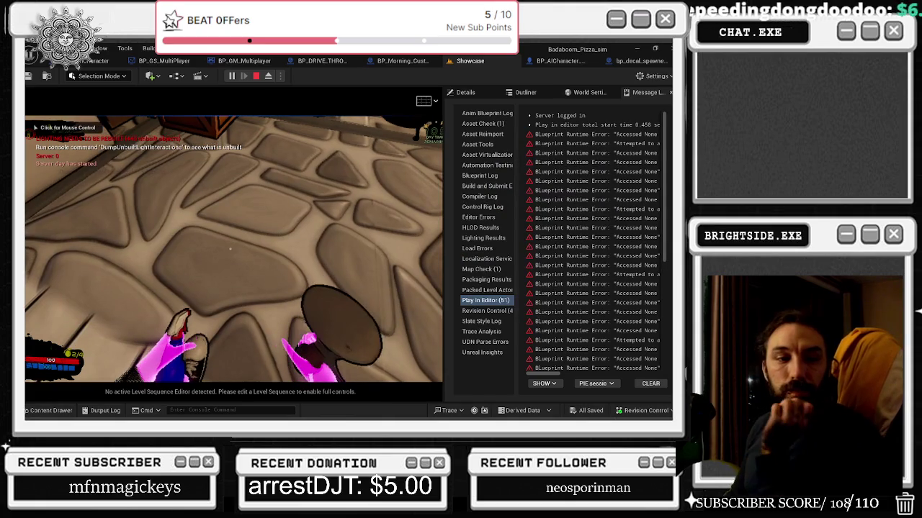